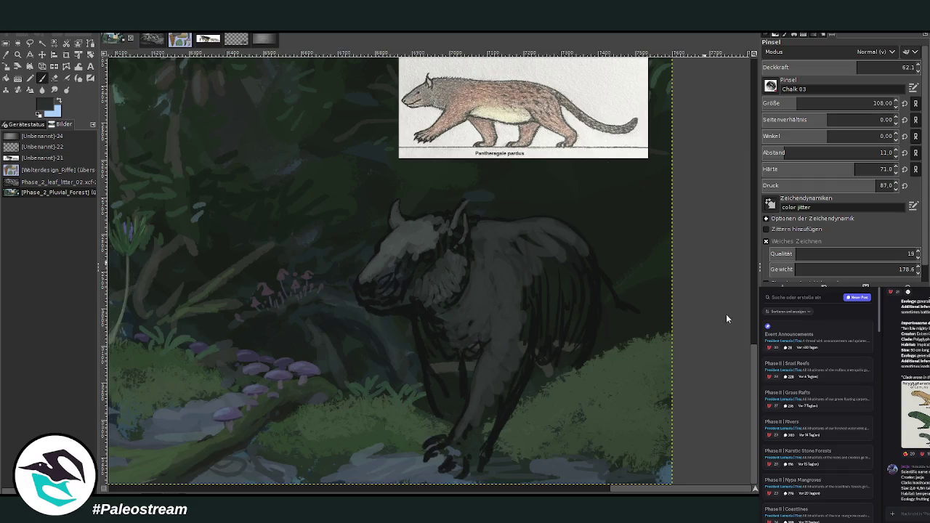
- Cover the haunch's dark stripes and paint light grey highlights on the hind leg with a smaller brush
{"action": "mouse_move", "coordinate": [528, 311]}
{"action": "left_mouse_down"}
{"action": "mouse_move", "coordinate": [579, 297]}
{"action": "mouse_move", "coordinate": [587, 254]}
{"action": "mouse_move", "coordinate": [548, 328]}
{"action": "mouse_move", "coordinate": [540, 235]}
{"action": "mouse_move", "coordinate": [546, 224]}
{"action": "mouse_move", "coordinate": [565, 228]}
{"action": "mouse_move", "coordinate": [586, 282]}
{"action": "mouse_move", "coordinate": [592, 338]}
{"action": "mouse_move", "coordinate": [552, 367]}
{"action": "mouse_move", "coordinate": [579, 357]}
{"action": "left_mouse_up"}
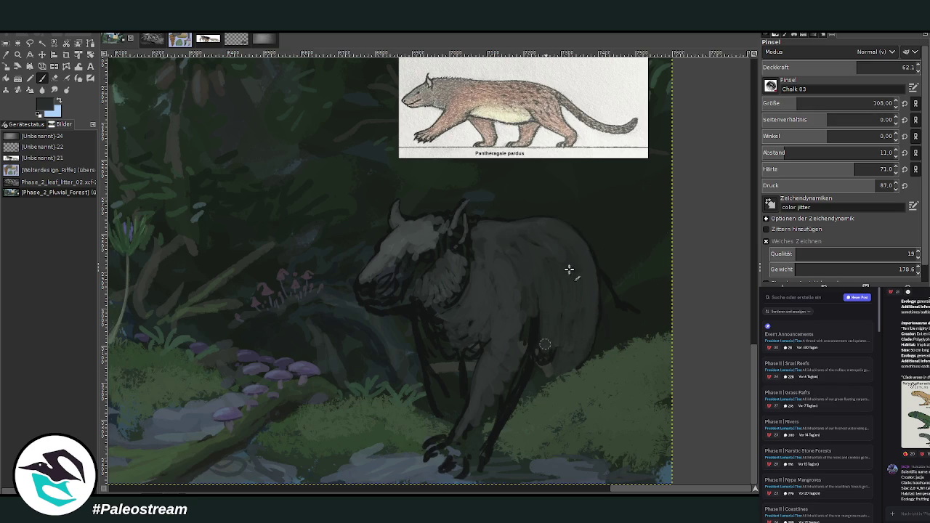
{"action": "key", "text": "x"}
{"action": "left_click", "coordinate": [877, 103]}
{"action": "mouse_move", "coordinate": [560, 311]}
{"action": "left_mouse_down"}
{"action": "mouse_move", "coordinate": [541, 339]}
{"action": "mouse_move", "coordinate": [540, 357]}
{"action": "mouse_move", "coordinate": [544, 343]}
{"action": "mouse_move", "coordinate": [559, 354]}
{"action": "mouse_move", "coordinate": [548, 348]}
{"action": "mouse_move", "coordinate": [554, 332]}
{"action": "mouse_move", "coordinate": [548, 360]}
{"action": "mouse_move", "coordinate": [545, 340]}
{"action": "mouse_move", "coordinate": [567, 312]}
{"action": "mouse_move", "coordinate": [552, 328]}
{"action": "mouse_move", "coordinate": [546, 322]}
{"action": "mouse_move", "coordinate": [563, 338]}
{"action": "mouse_move", "coordinate": [548, 360]}
{"action": "left_mouse_up"}
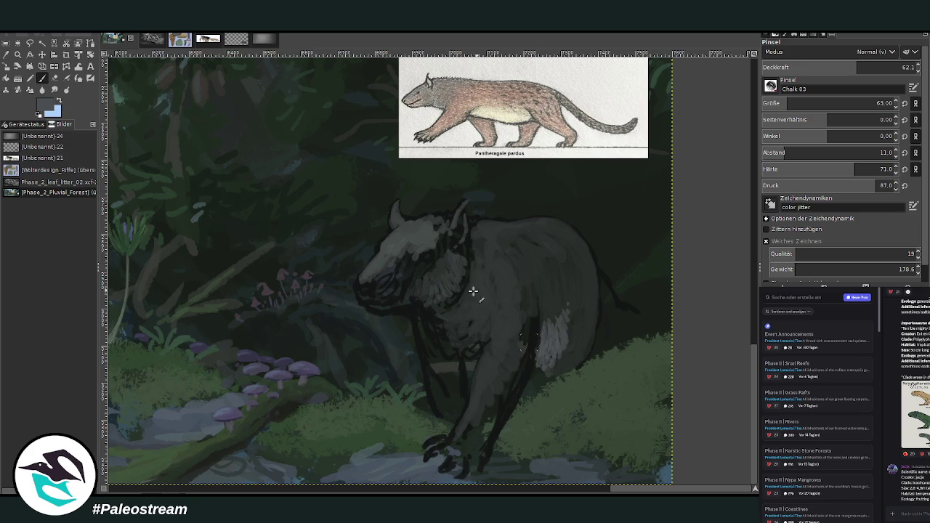
- Add light chalk highlights on the chest, foreleg and forehead, lowering opacity to 29.7
{"action": "mouse_move", "coordinate": [480, 352]}
{"action": "left_mouse_down"}
{"action": "mouse_move", "coordinate": [448, 342]}
{"action": "mouse_move", "coordinate": [476, 355]}
{"action": "left_mouse_up"}
{"action": "left_click", "coordinate": [829, 67]}
{"action": "left_click_drag", "start_coordinate": [482, 377], "coordinate": [467, 420]}
{"action": "mouse_move", "coordinate": [434, 225]}
{"action": "left_mouse_down"}
{"action": "mouse_move", "coordinate": [446, 214]}
{"action": "mouse_move", "coordinate": [473, 215]}
{"action": "left_mouse_up"}
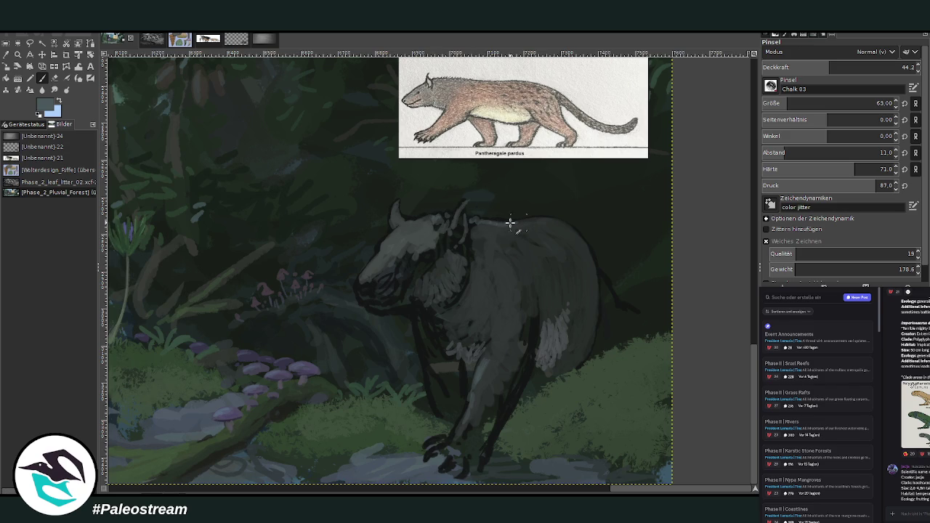
{"action": "left_click_drag", "start_coordinate": [822, 69], "coordinate": [804, 69]}
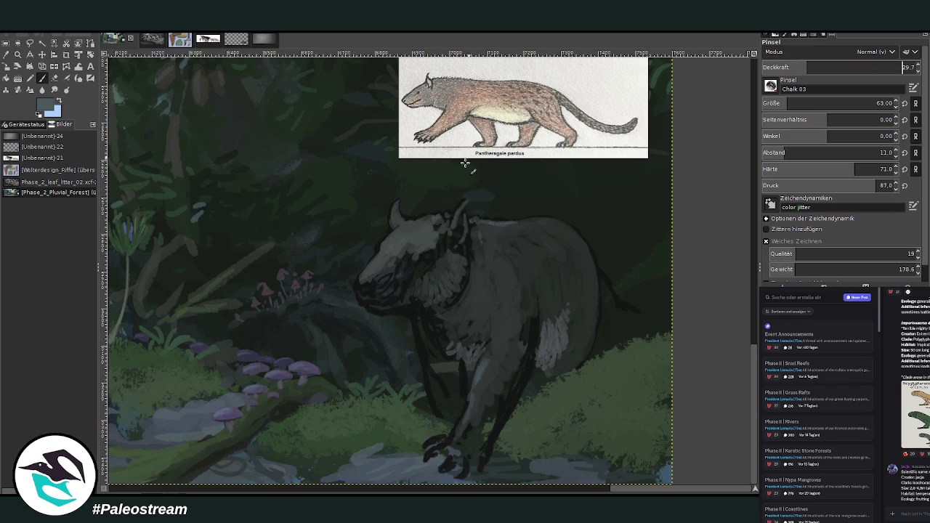
{"action": "mouse_move", "coordinate": [403, 225]}
{"action": "left_mouse_down"}
{"action": "mouse_move", "coordinate": [454, 227]}
{"action": "mouse_move", "coordinate": [449, 239]}
{"action": "left_mouse_up"}
- Sample a lighter blue-grey and add faint highlights around the eye, snout and ear
{"action": "left_click", "coordinate": [396, 269], "text": "ctrl"}
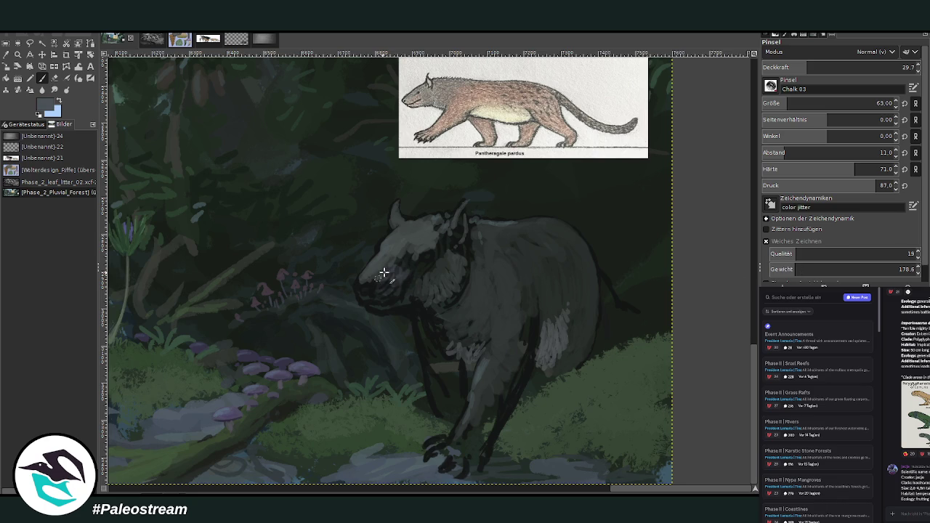
{"action": "mouse_move", "coordinate": [396, 269]}
{"action": "left_mouse_down"}
{"action": "mouse_move", "coordinate": [422, 270]}
{"action": "mouse_move", "coordinate": [396, 302]}
{"action": "mouse_move", "coordinate": [366, 313]}
{"action": "mouse_move", "coordinate": [401, 303]}
{"action": "mouse_move", "coordinate": [385, 311]}
{"action": "mouse_move", "coordinate": [383, 284]}
{"action": "left_mouse_up"}
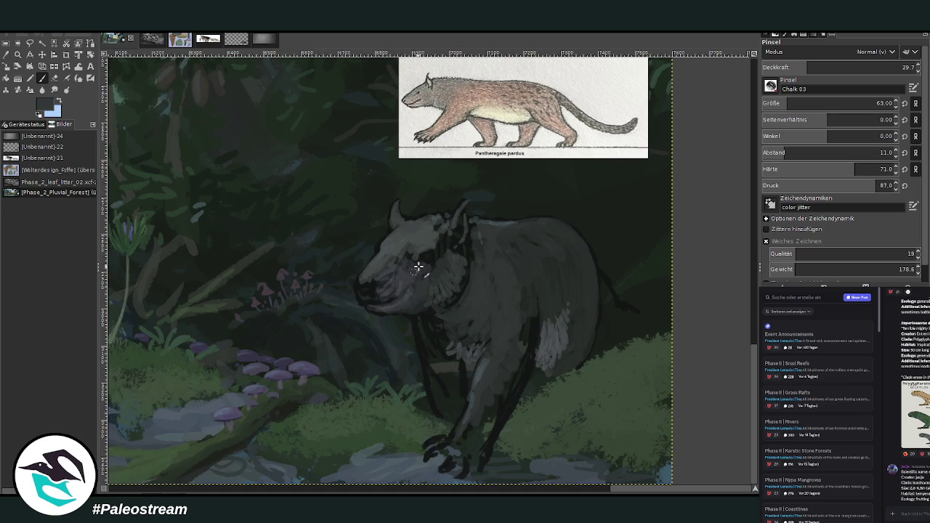
{"action": "left_click_drag", "start_coordinate": [409, 251], "coordinate": [460, 249]}
{"action": "left_click", "coordinate": [846, 66]}
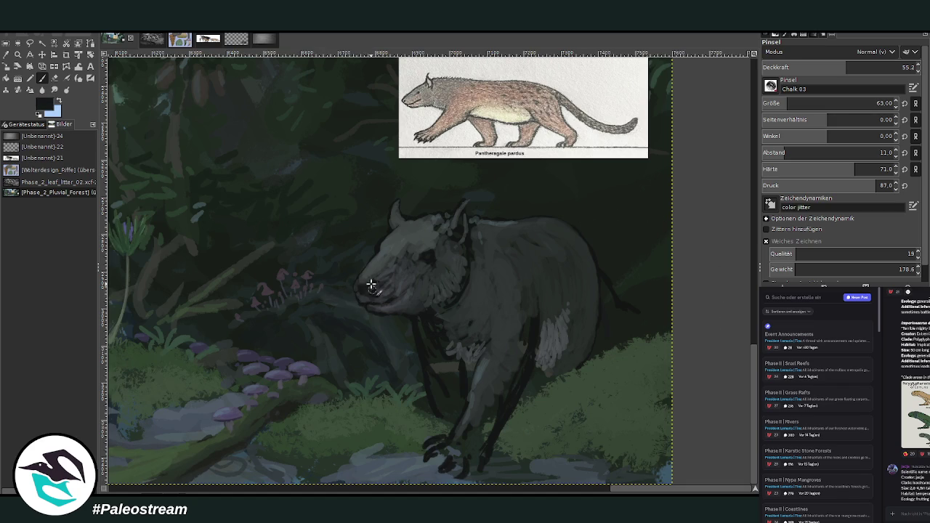
- Darken and define the snout with the dark colour, then set the brush to size 103, opacity 43.2
{"action": "key", "text": "x"}
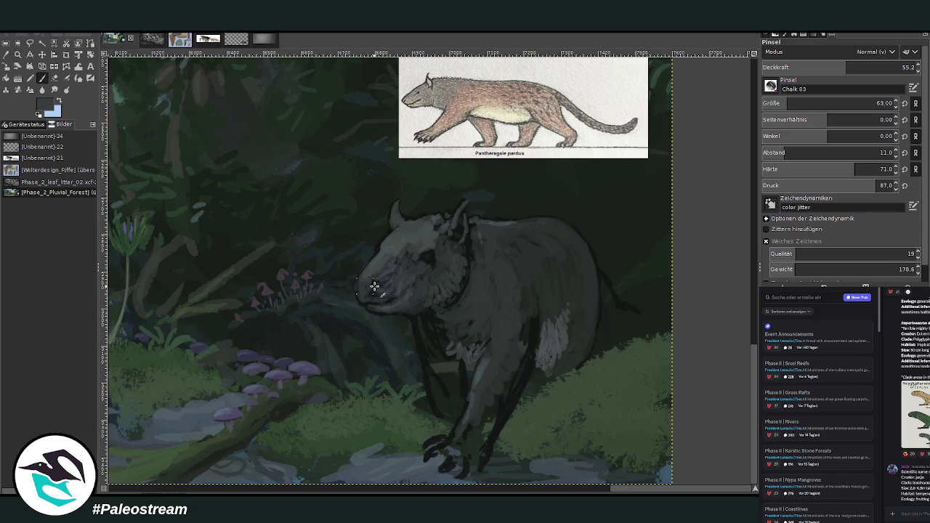
{"action": "key", "text": "x"}
{"action": "left_click_drag", "start_coordinate": [389, 309], "coordinate": [357, 285]}
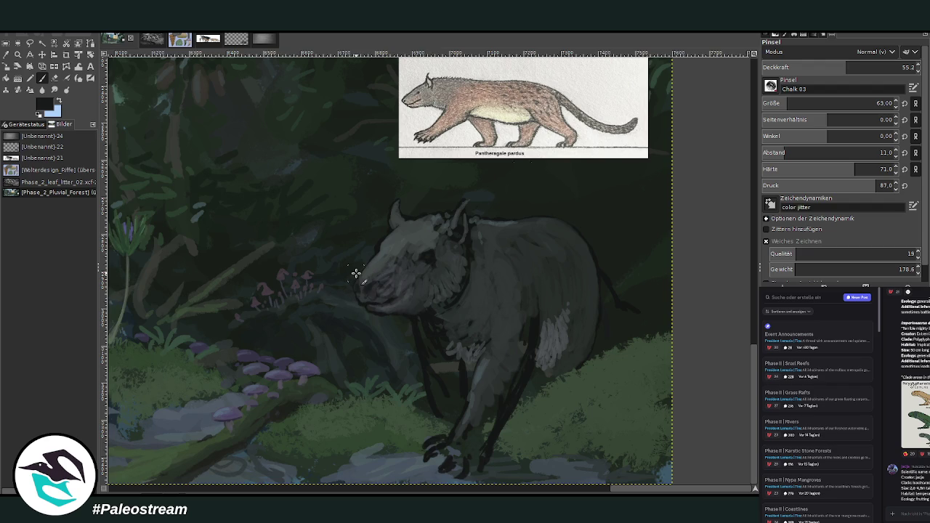
{"action": "left_click_drag", "start_coordinate": [788, 103], "coordinate": [795, 103]}
{"action": "left_click_drag", "start_coordinate": [845, 67], "coordinate": [826, 67]}
- Undo the dark eye strokes and set the brush to opacity 29.3 and size 220
{"action": "mouse_move", "coordinate": [409, 263]}
{"action": "left_mouse_down"}
{"action": "mouse_move", "coordinate": [418, 281]}
{"action": "mouse_move", "coordinate": [436, 283]}
{"action": "mouse_move", "coordinate": [430, 295]}
{"action": "mouse_move", "coordinate": [442, 292]}
{"action": "left_mouse_up"}
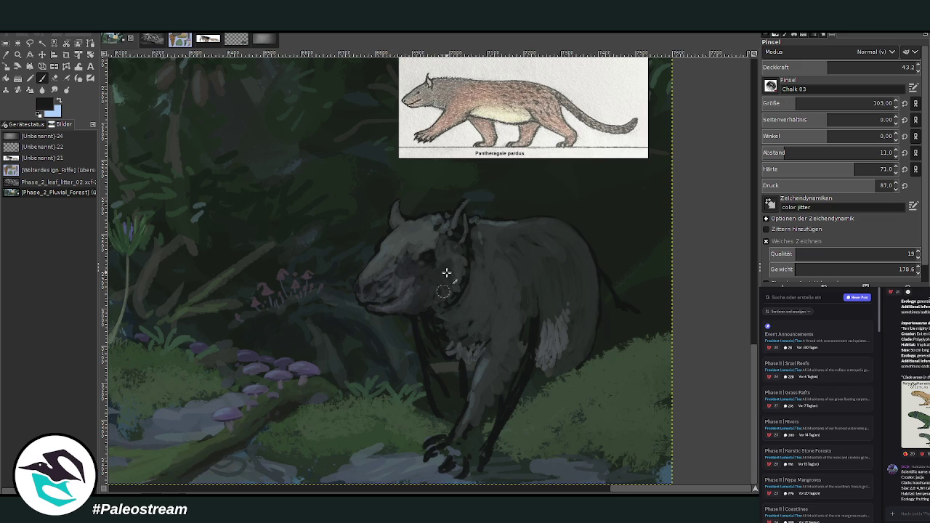
{"action": "key", "text": "ctrl+z"}
{"action": "left_click", "coordinate": [804, 63]}
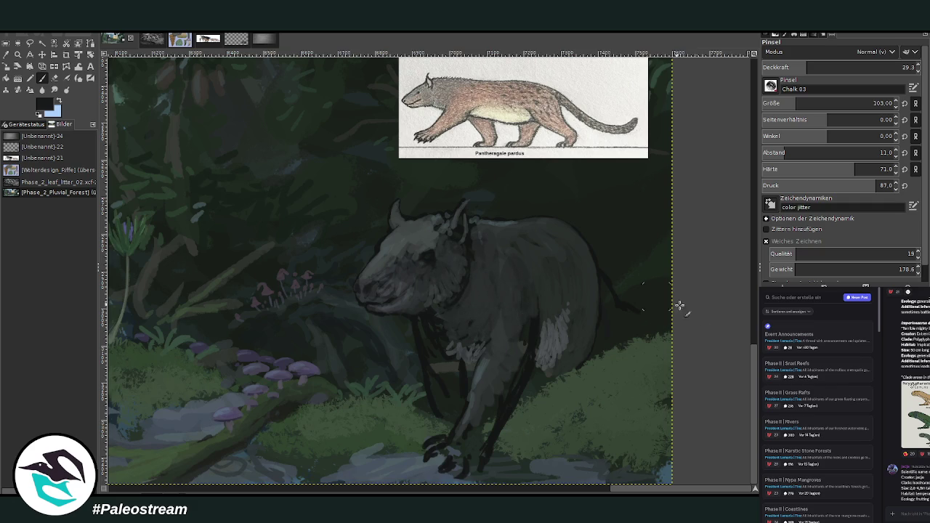
{"action": "left_click", "coordinate": [799, 102]}
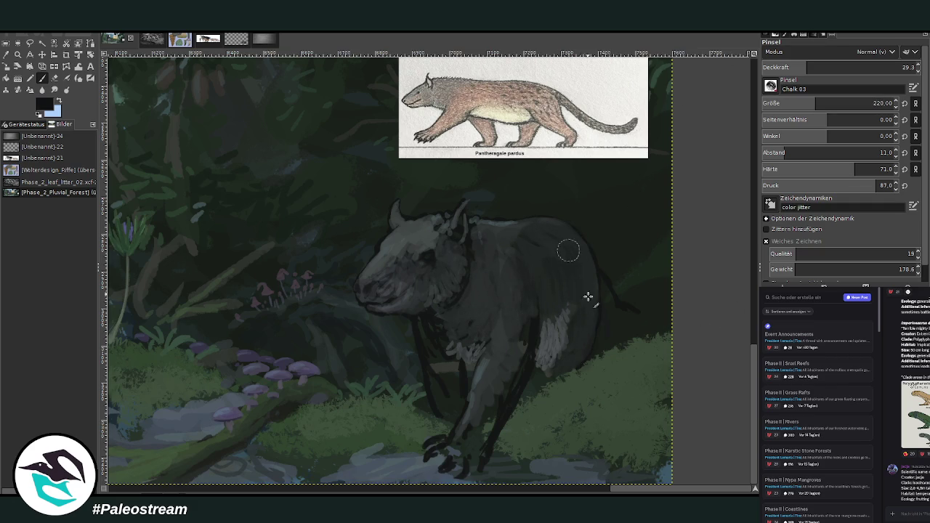
- Sample a canvas colour and shade the flank and rear leg darker at opacity 22.7
{"action": "key", "text": "o"}
{"action": "left_click", "coordinate": [587, 267]}
{"action": "key", "text": "p"}
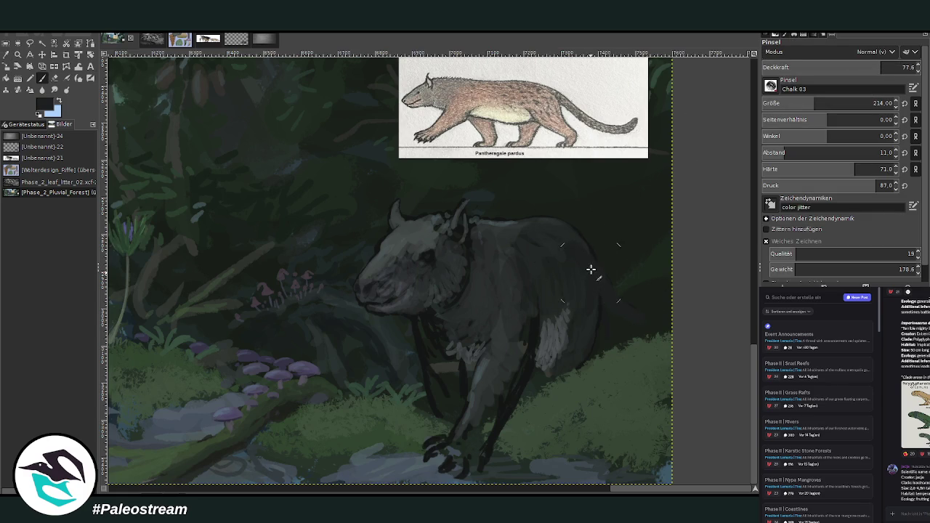
{"action": "left_click", "coordinate": [820, 67]}
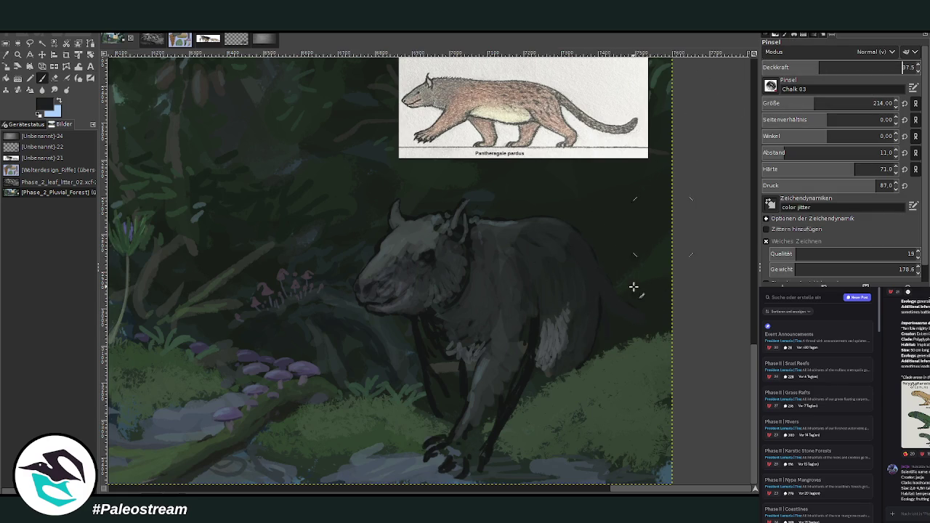
{"action": "left_click", "coordinate": [797, 68]}
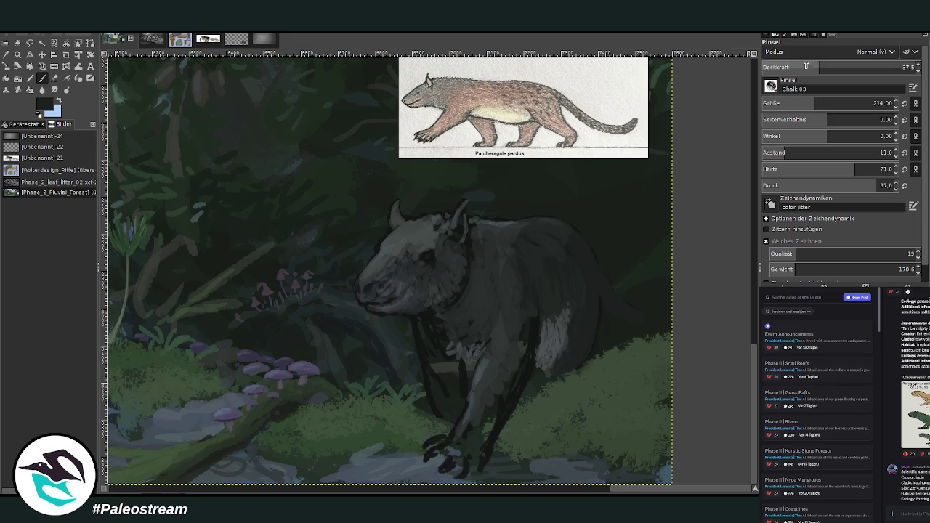
{"action": "mouse_move", "coordinate": [560, 356]}
{"action": "left_mouse_down"}
{"action": "mouse_move", "coordinate": [543, 338]}
{"action": "mouse_move", "coordinate": [528, 239]}
{"action": "mouse_move", "coordinate": [509, 249]}
{"action": "mouse_move", "coordinate": [528, 312]}
{"action": "left_mouse_up"}
- At size 103 and opacity 55.2, add faint marks on the foreleg and fur marks up the body
{"action": "left_click", "coordinate": [848, 68]}
{"action": "left_click", "coordinate": [796, 103]}
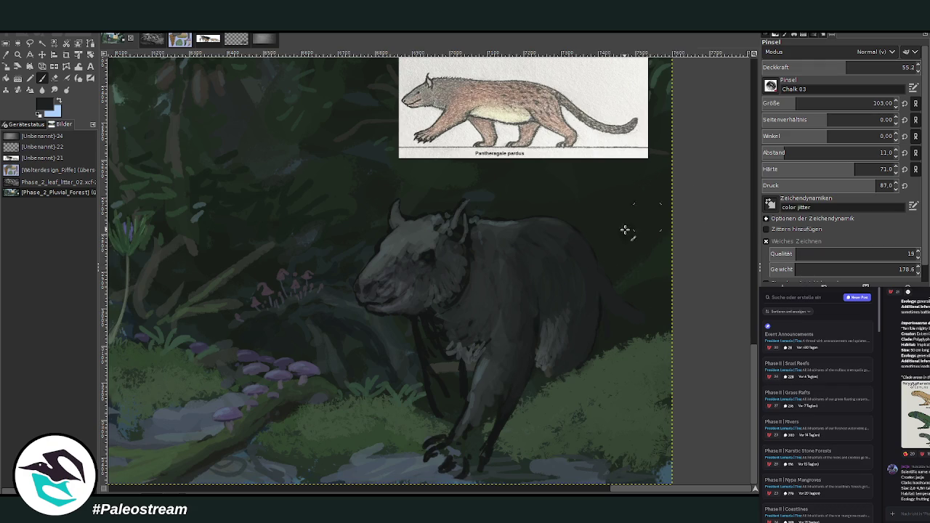
{"action": "mouse_move", "coordinate": [494, 415]}
{"action": "left_mouse_down"}
{"action": "mouse_move", "coordinate": [500, 386]}
{"action": "mouse_move", "coordinate": [477, 417]}
{"action": "left_mouse_up"}
{"action": "mouse_move", "coordinate": [522, 374]}
{"action": "left_mouse_down"}
{"action": "mouse_move", "coordinate": [442, 321]}
{"action": "mouse_move", "coordinate": [458, 384]}
{"action": "mouse_move", "coordinate": [449, 413]}
{"action": "mouse_move", "coordinate": [457, 361]}
{"action": "mouse_move", "coordinate": [432, 370]}
{"action": "left_mouse_up"}
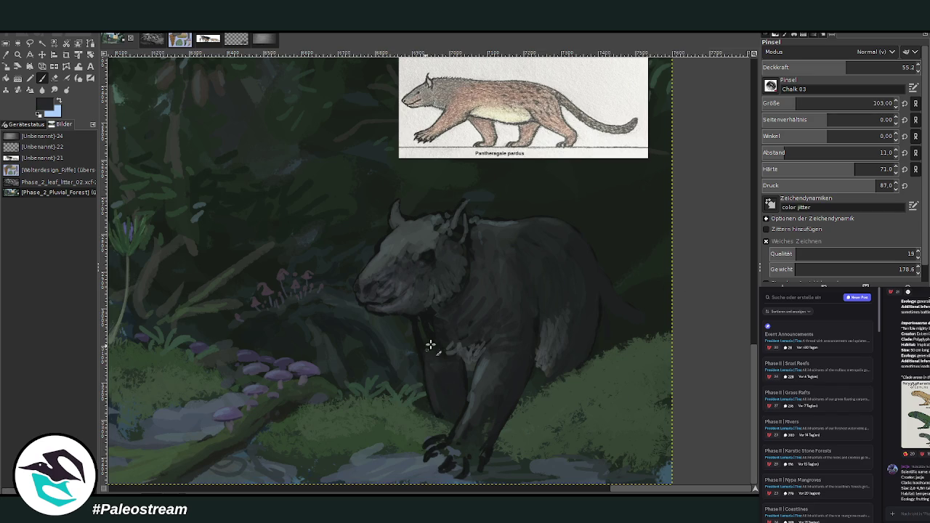
{"action": "key", "text": "bracketleft"}
{"action": "key", "text": "greater"}
{"action": "key", "text": "bracketleft"}
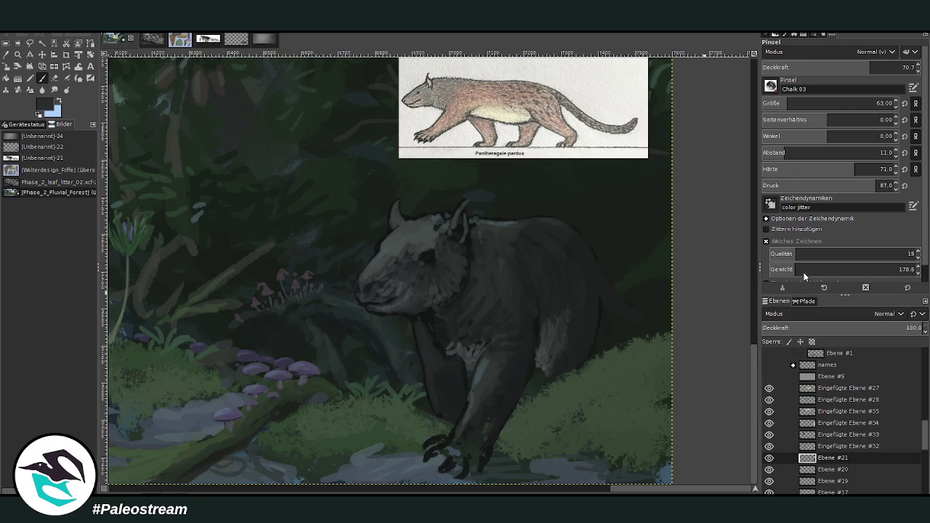
- Paint fine fur on the shoulder and flank with a size-40 brush, opacity 28.1 then 51.1
{"action": "left_click", "coordinate": [799, 103]}
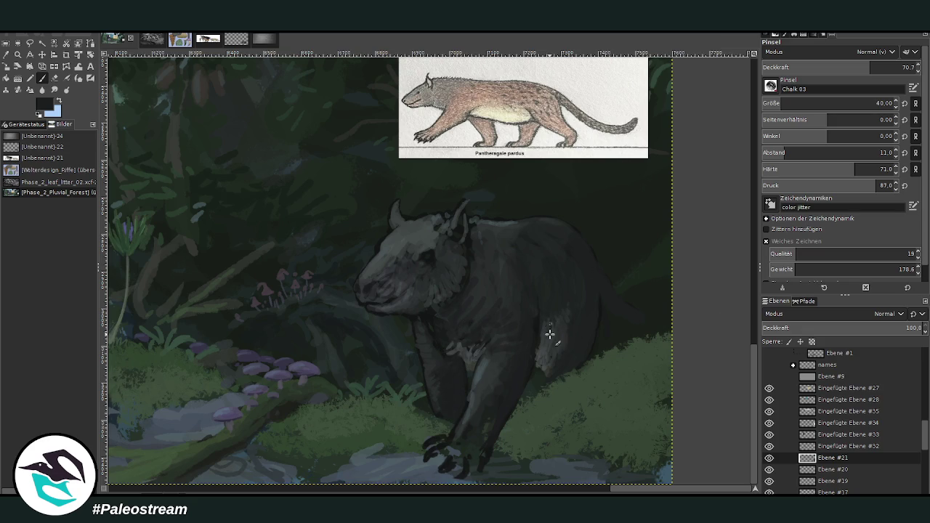
{"action": "scroll", "coordinate": [836, 103], "scroll_direction": "up", "scroll_amount": 10}
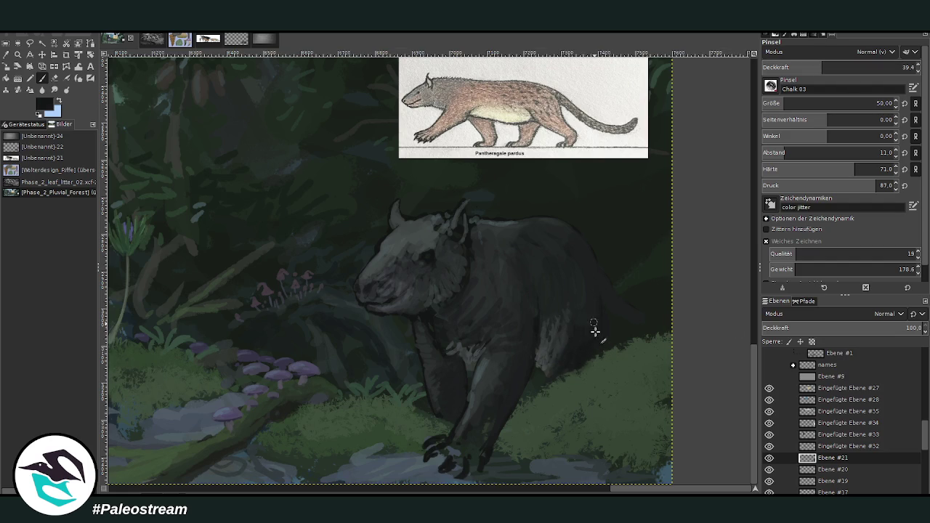
{"action": "left_click", "coordinate": [805, 65]}
{"action": "left_click", "coordinate": [840, 67]}
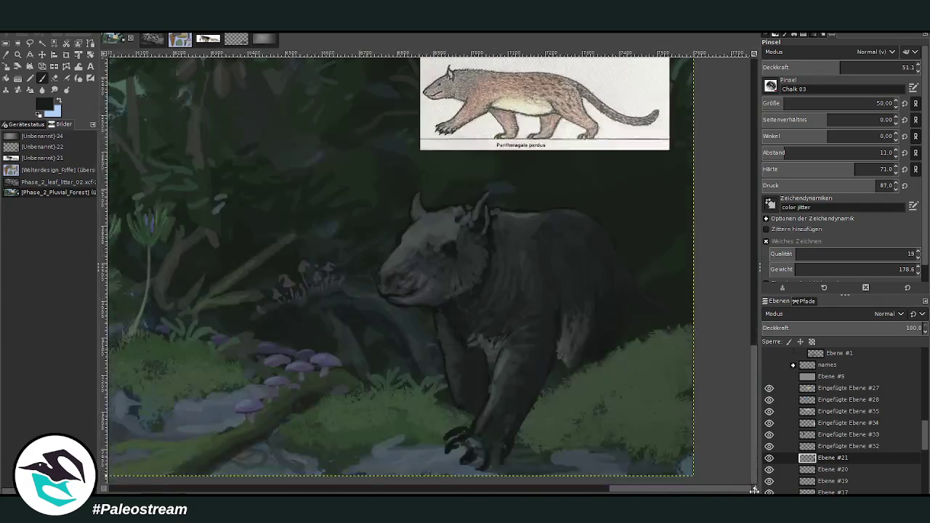
- Bring the animal's front half into view, raise opacity to 74.4 and pick a brighter colour
{"action": "left_click_drag", "start_coordinate": [754, 489], "coordinate": [755, 491]}
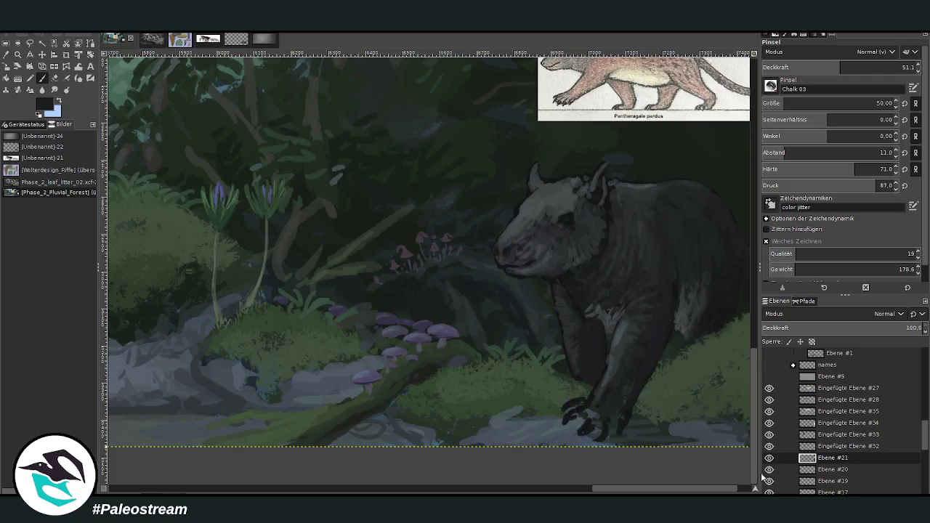
{"action": "left_click", "coordinate": [874, 66]}
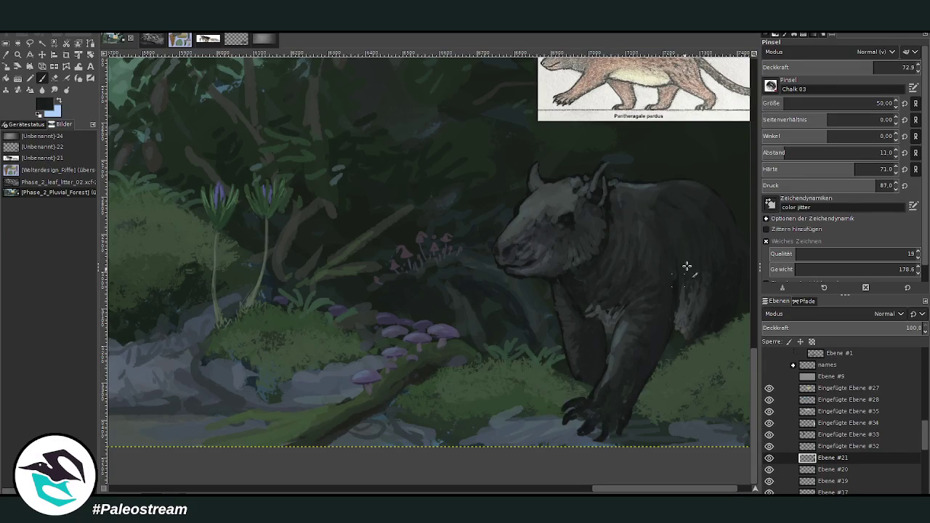
{"action": "left_click", "coordinate": [876, 66]}
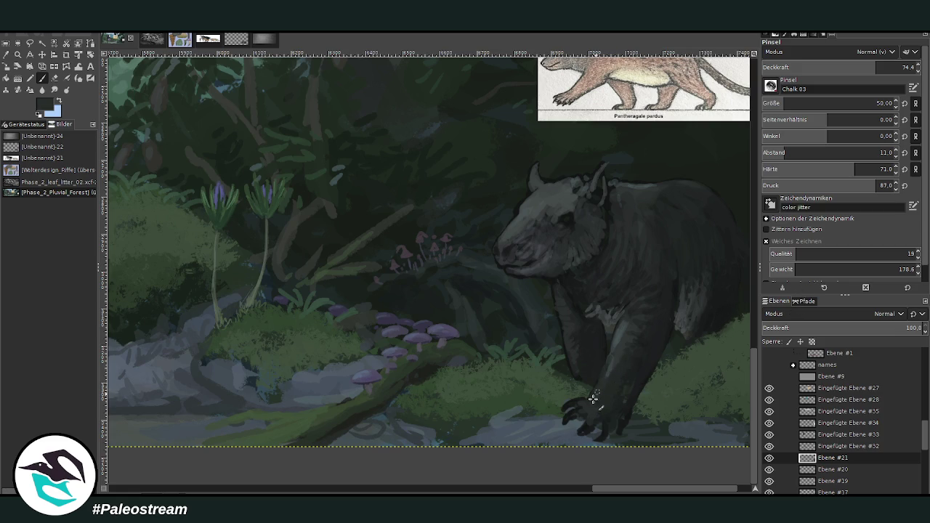
{"action": "left_click", "coordinate": [731, 305], "text": "ctrl"}
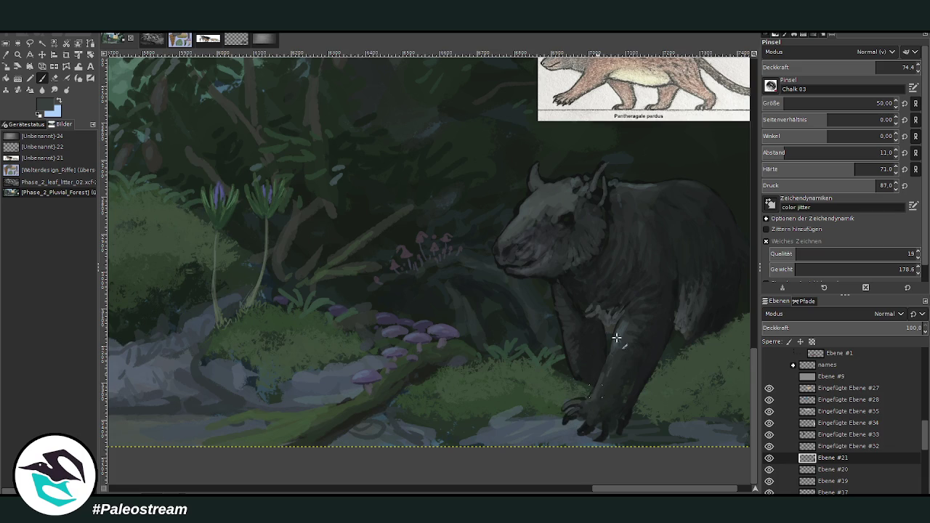
- Add a faint light fur mark on the chest, set opacity 59.6, and fit the panorama
{"action": "key", "text": "less"}
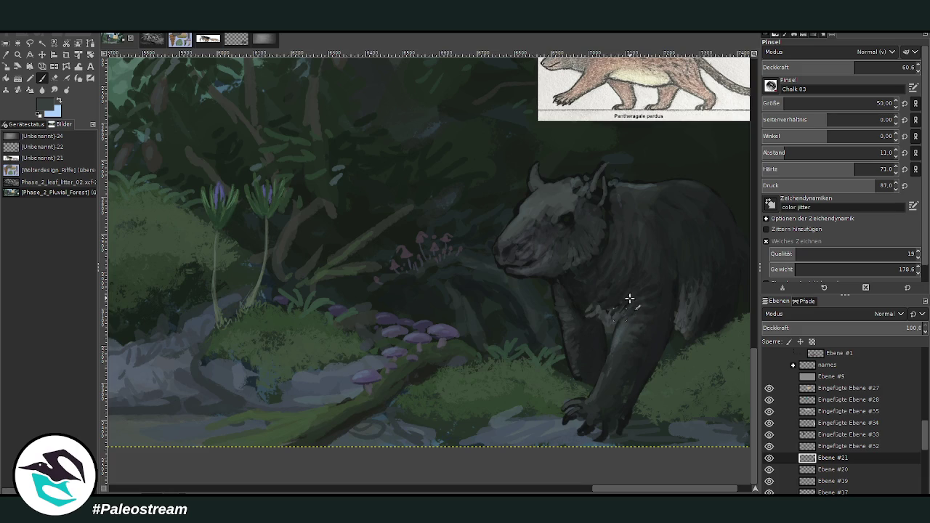
{"action": "left_click", "coordinate": [834, 67]}
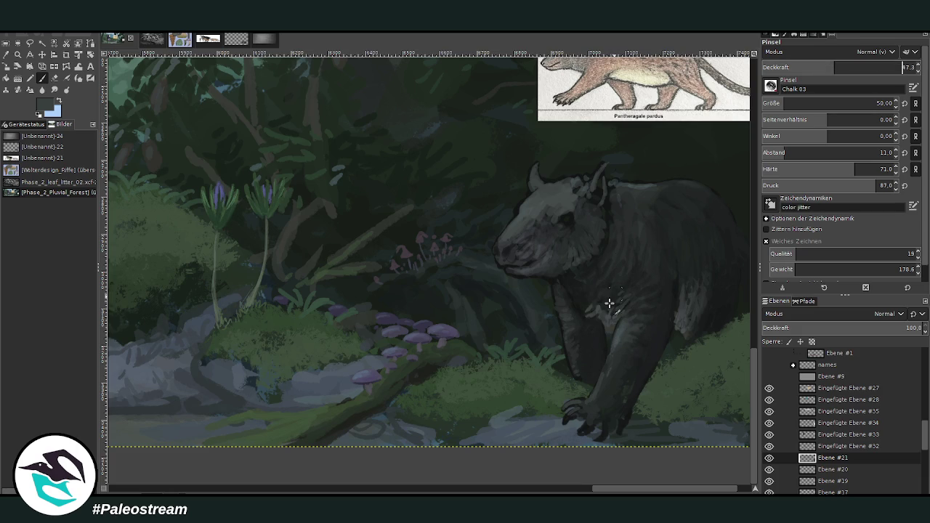
{"action": "left_click_drag", "start_coordinate": [611, 280], "coordinate": [594, 285]}
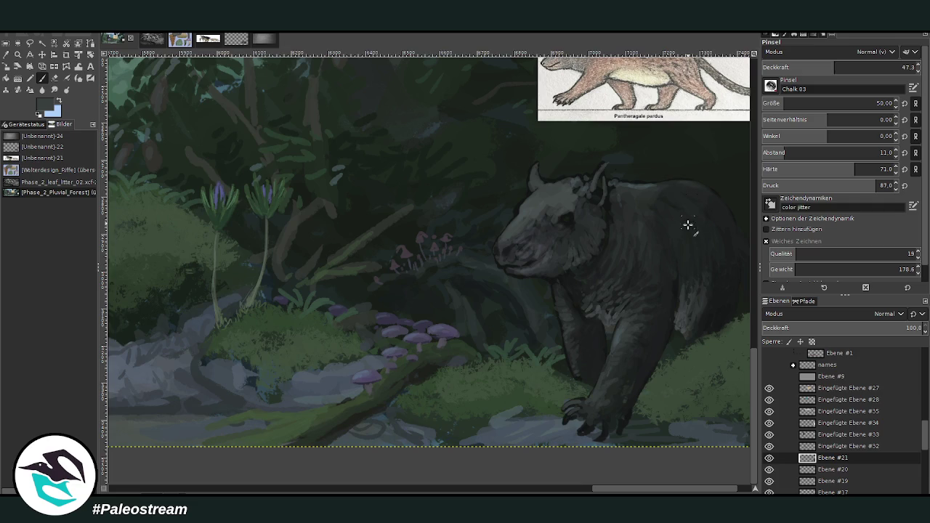
{"action": "left_click", "coordinate": [854, 63]}
{"action": "key", "text": "Return"}
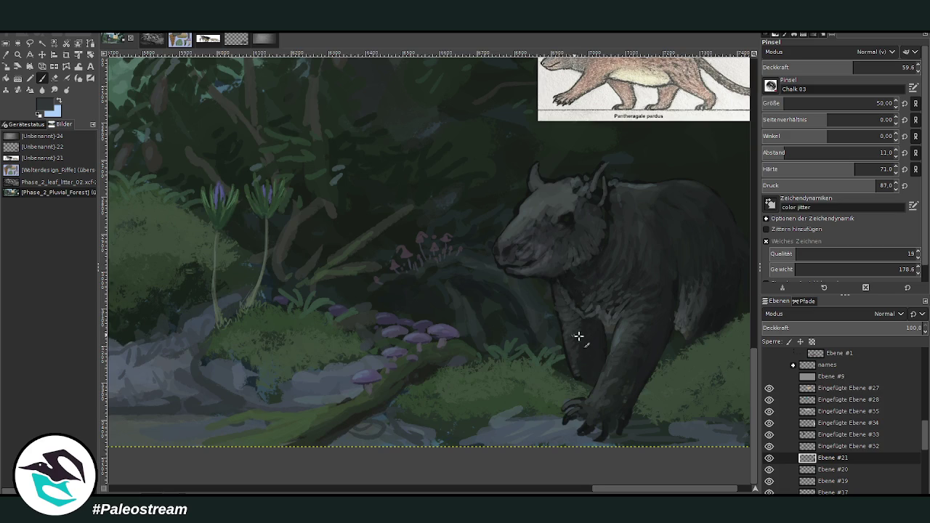
{"action": "key", "text": "shift+ctrl+j"}
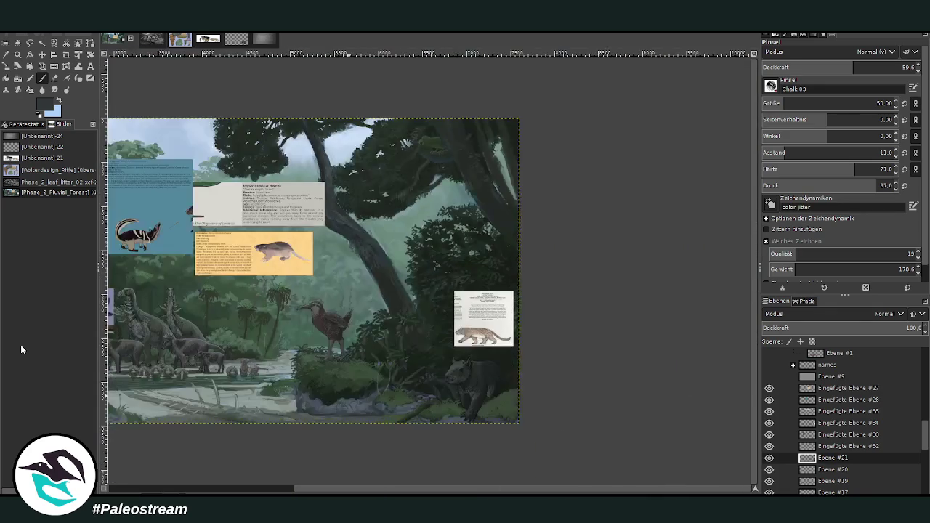
- Zoom in to inspect the moose and echidna group, then fit the whole panorama in the window
{"action": "key", "text": "z"}
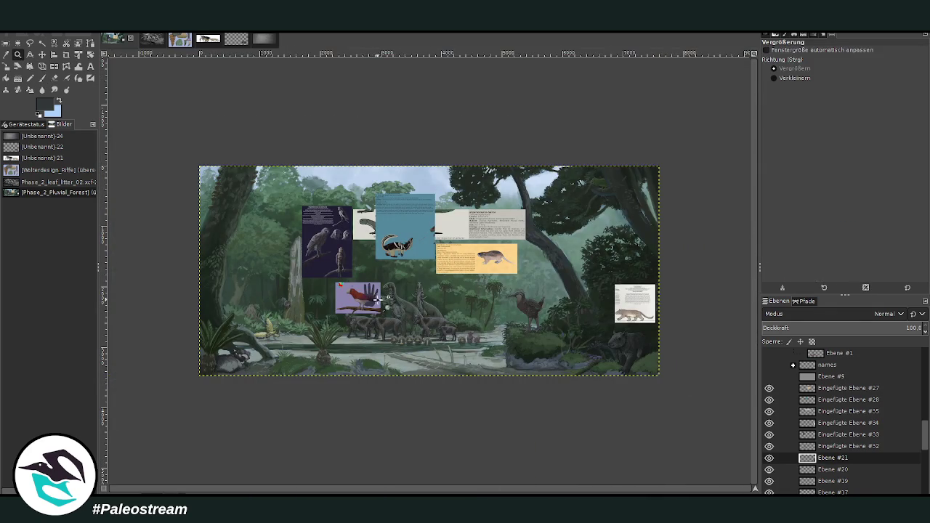
{"action": "left_click_drag", "start_coordinate": [384, 292], "coordinate": [451, 342]}
{"action": "left_click", "coordinate": [400, 323]}
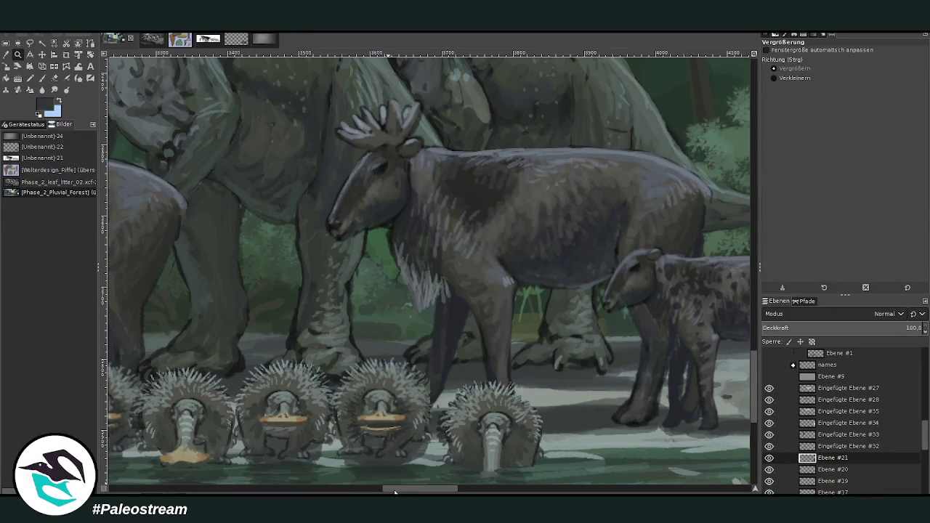
{"action": "left_click_drag", "start_coordinate": [395, 489], "coordinate": [325, 489]}
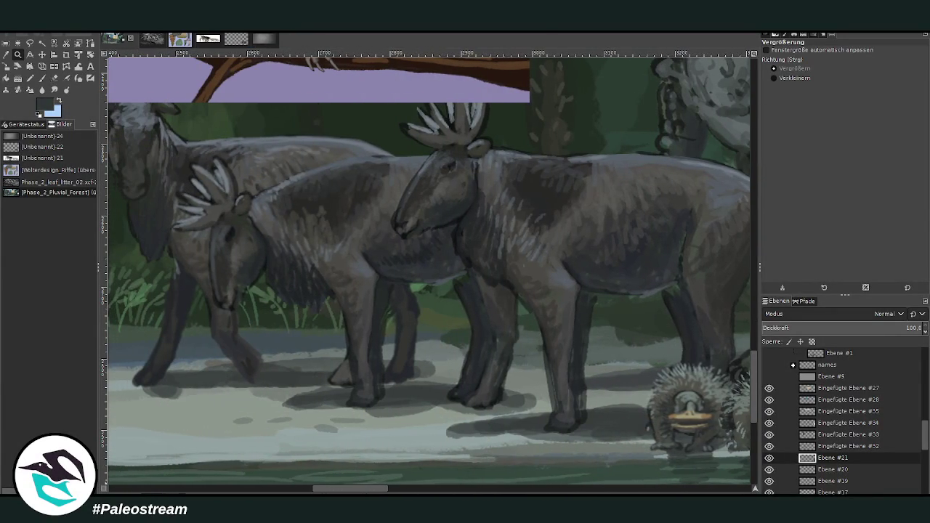
{"action": "left_click_drag", "start_coordinate": [350, 489], "coordinate": [422, 489]}
{"action": "key", "text": "shift+ctrl+j"}
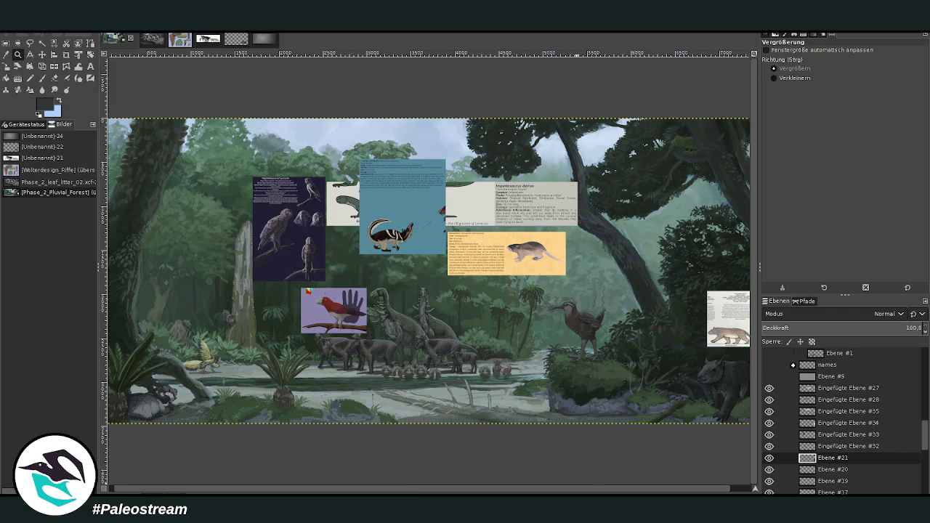
- Zoom in on the tapir and its reference card at the right edge, closing in on its head
{"action": "left_click", "coordinate": [737, 490]}
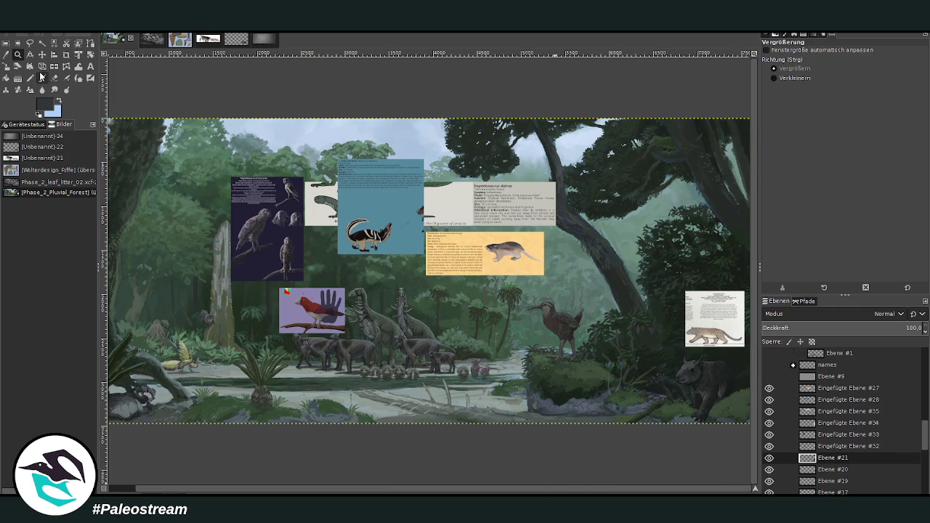
{"action": "left_click_drag", "start_coordinate": [755, 489], "coordinate": [760, 493]}
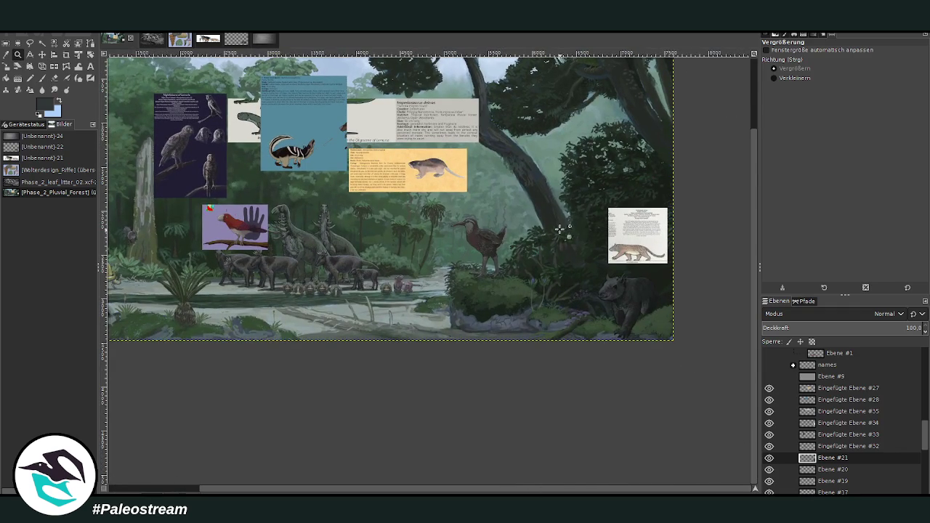
{"action": "left_click", "coordinate": [566, 237]}
{"action": "left_click_drag", "start_coordinate": [335, 140], "coordinate": [560, 374]}
{"action": "mouse_move", "coordinate": [311, 117]}
{"action": "left_mouse_down"}
{"action": "mouse_move", "coordinate": [447, 258]}
{"action": "mouse_move", "coordinate": [528, 392]}
{"action": "left_mouse_up"}
- Lighten the tapir's forehead edge and highlight the snout front, nostril and tip with the chalk brush
{"action": "key", "text": "o"}
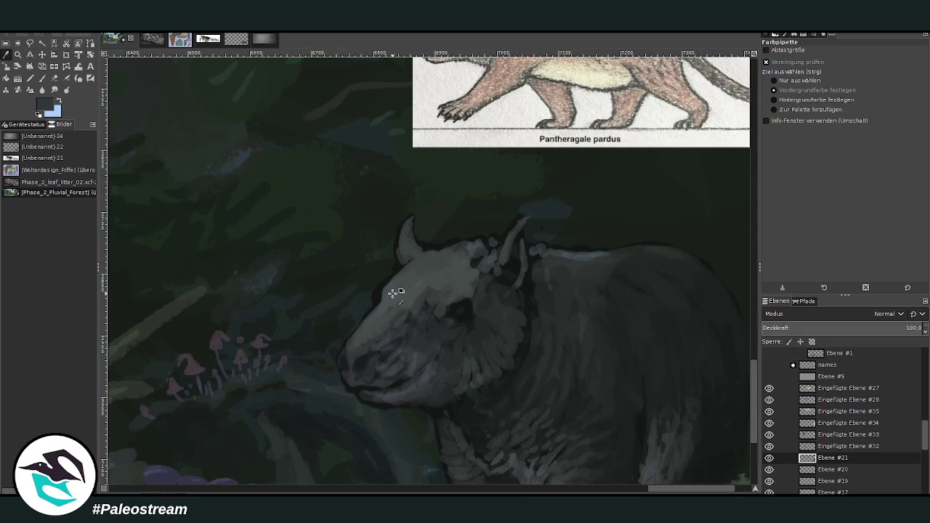
{"action": "left_click", "coordinate": [42, 78]}
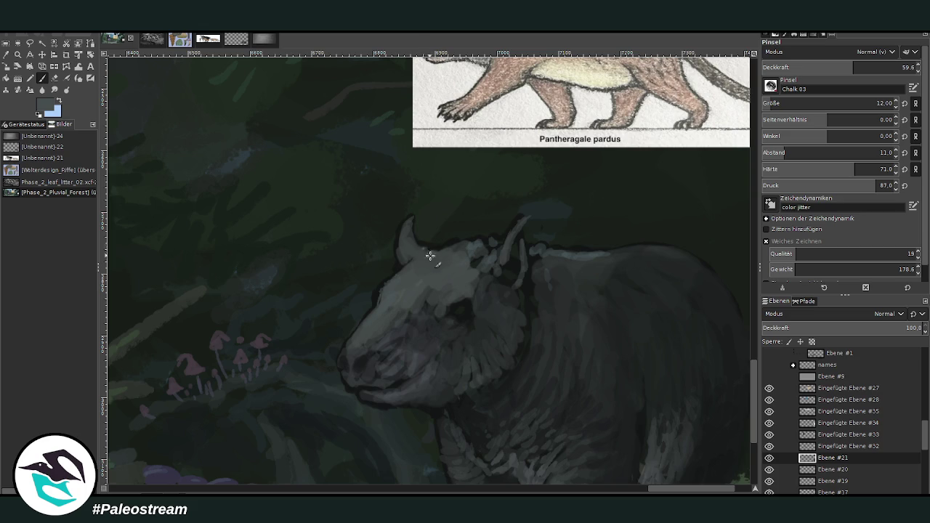
{"action": "left_click_drag", "start_coordinate": [387, 289], "coordinate": [343, 350]}
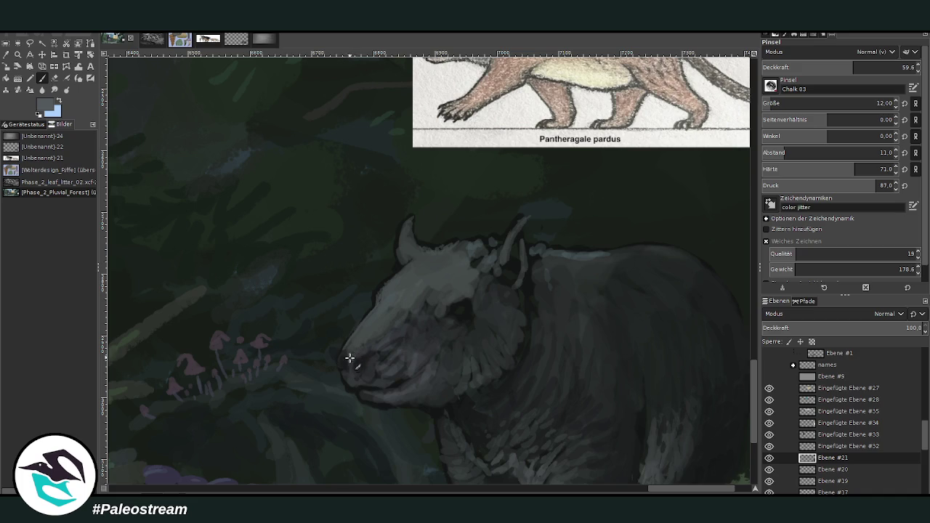
{"action": "left_click_drag", "start_coordinate": [338, 357], "coordinate": [344, 378]}
{"action": "left_click_drag", "start_coordinate": [339, 362], "coordinate": [363, 357]}
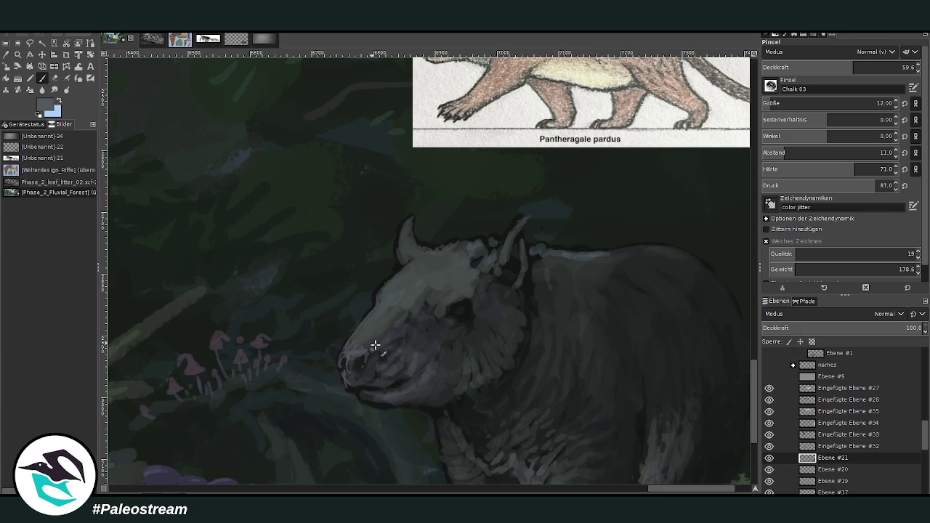
- At brush size 25, paint over the dark eye spot in grey and pick a darker fur colour
{"action": "left_click", "coordinate": [799, 103]}
{"action": "left_click_drag", "start_coordinate": [839, 69], "coordinate": [822, 69]}
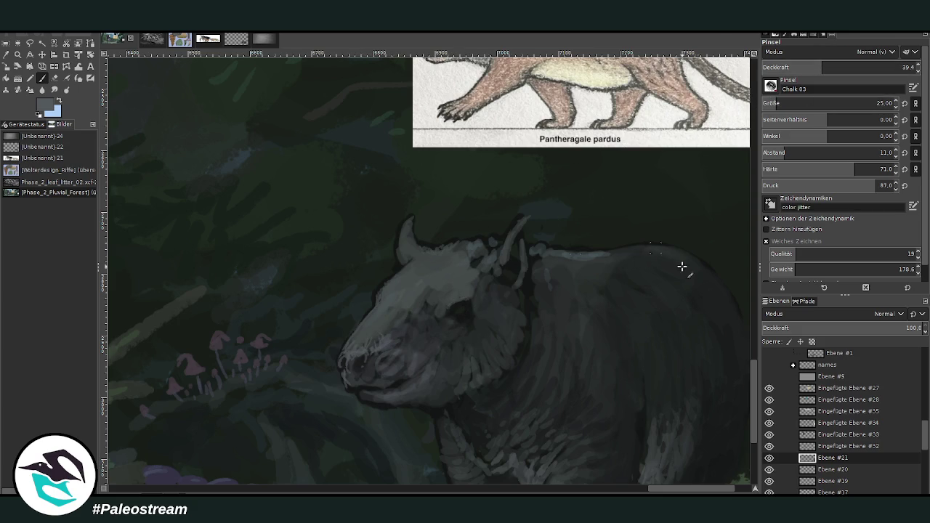
{"action": "left_click_drag", "start_coordinate": [458, 316], "coordinate": [466, 317]}
{"action": "scroll", "coordinate": [690, 310], "scroll_direction": "down", "scroll_amount": 2}
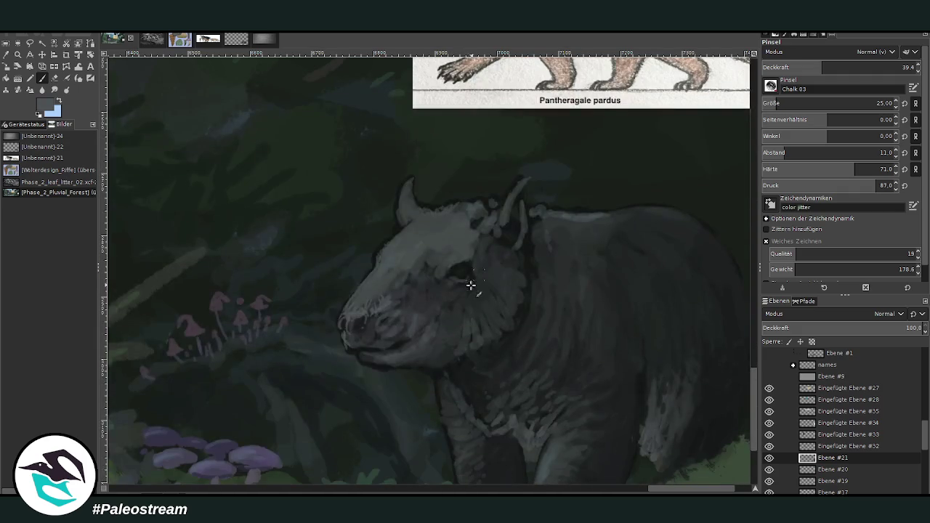
{"action": "left_click", "coordinate": [722, 311], "text": "ctrl"}
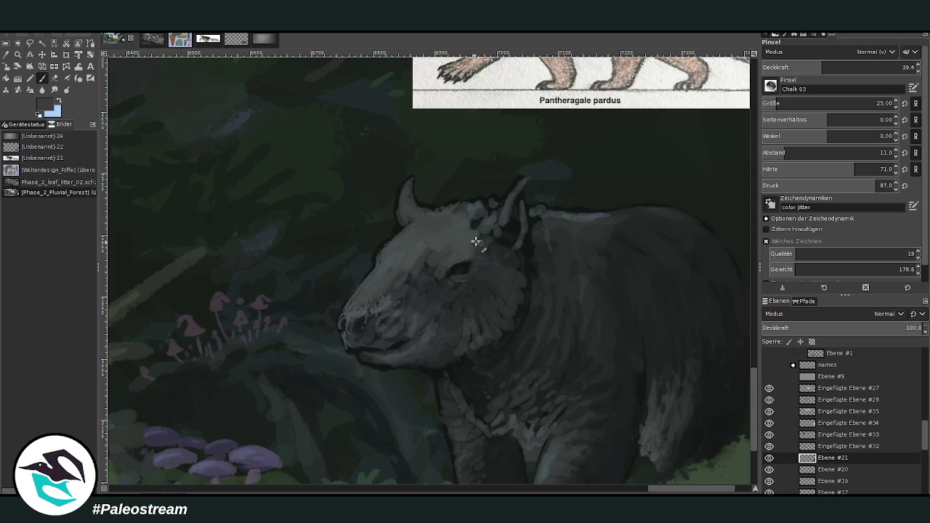
- Add fur strokes along the back and ridge, head top and right ear, and hatch light fur onto the neck
{"action": "scroll", "coordinate": [756, 425], "scroll_direction": "up", "scroll_amount": 1}
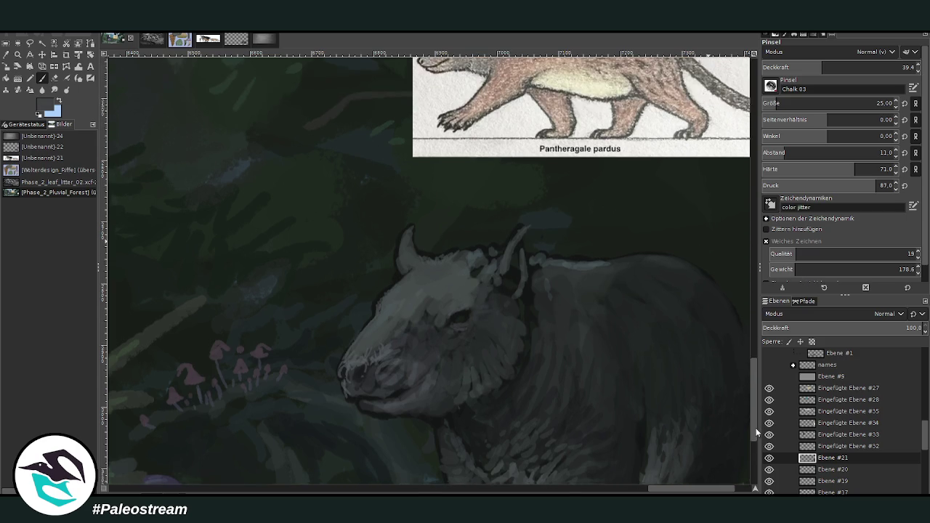
{"action": "scroll", "coordinate": [756, 425], "scroll_direction": "up", "scroll_amount": 2}
{"action": "scroll", "coordinate": [733, 308], "scroll_direction": "down", "scroll_amount": 2}
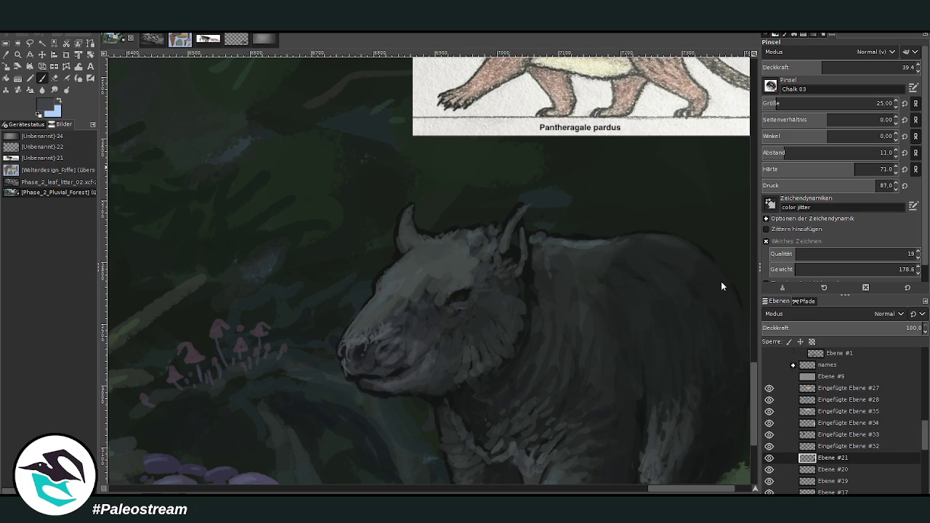
{"action": "left_click_drag", "start_coordinate": [622, 249], "coordinate": [633, 243]}
{"action": "left_click_drag", "start_coordinate": [564, 234], "coordinate": [535, 238]}
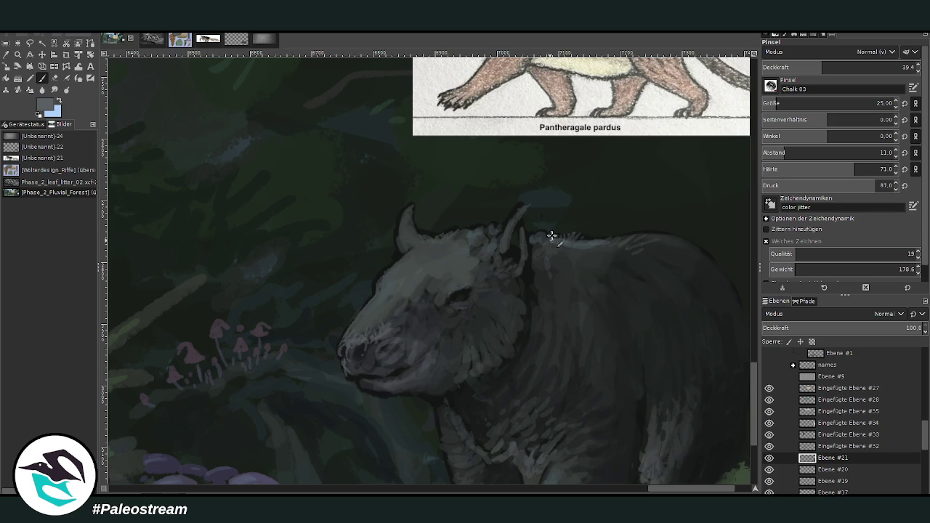
{"action": "mouse_move", "coordinate": [480, 221]}
{"action": "left_mouse_down"}
{"action": "mouse_move", "coordinate": [465, 231]}
{"action": "mouse_move", "coordinate": [513, 220]}
{"action": "left_mouse_up"}
{"action": "key", "text": "shift+e"}
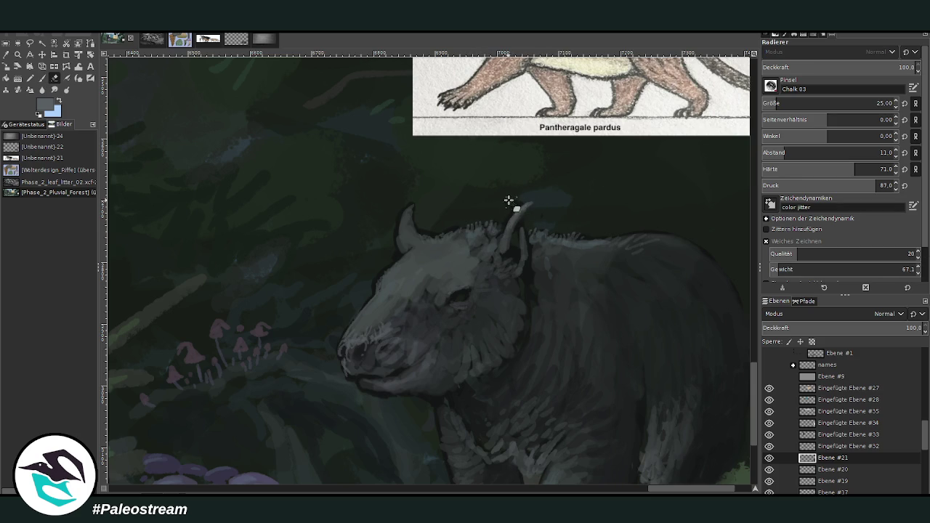
{"action": "left_click", "coordinate": [41, 78]}
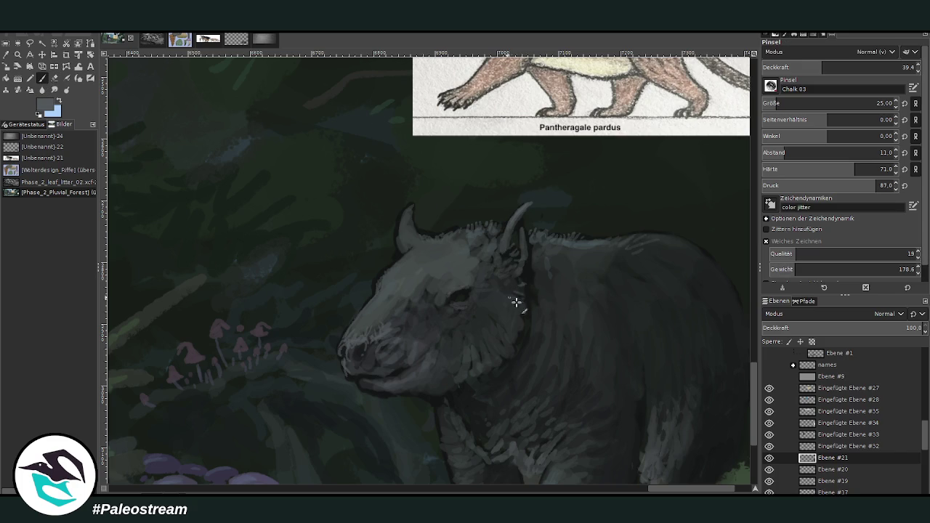
{"action": "mouse_move", "coordinate": [524, 324]}
{"action": "left_mouse_down"}
{"action": "mouse_move", "coordinate": [504, 326]}
{"action": "mouse_move", "coordinate": [519, 347]}
{"action": "mouse_move", "coordinate": [493, 339]}
{"action": "mouse_move", "coordinate": [491, 313]}
{"action": "mouse_move", "coordinate": [513, 295]}
{"action": "mouse_move", "coordinate": [496, 298]}
{"action": "mouse_move", "coordinate": [506, 287]}
{"action": "left_mouse_up"}
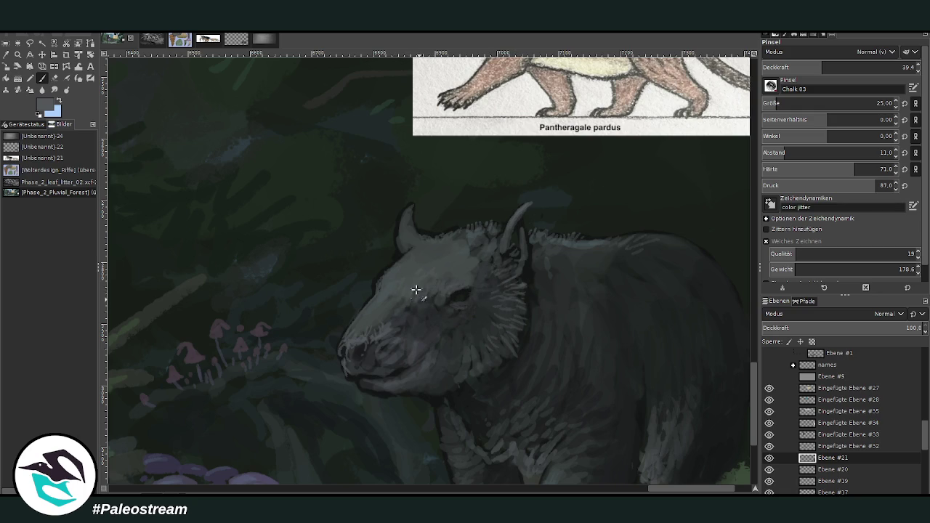
- With sampled dark fur colour, darken the left horn and repaint the right horn base and neck edge
{"action": "left_click", "coordinate": [688, 280], "text": "ctrl"}
{"action": "mouse_move", "coordinate": [394, 249]}
{"action": "left_mouse_down"}
{"action": "mouse_move", "coordinate": [414, 231]}
{"action": "mouse_move", "coordinate": [411, 240]}
{"action": "mouse_move", "coordinate": [409, 220]}
{"action": "mouse_move", "coordinate": [410, 231]}
{"action": "left_mouse_up"}
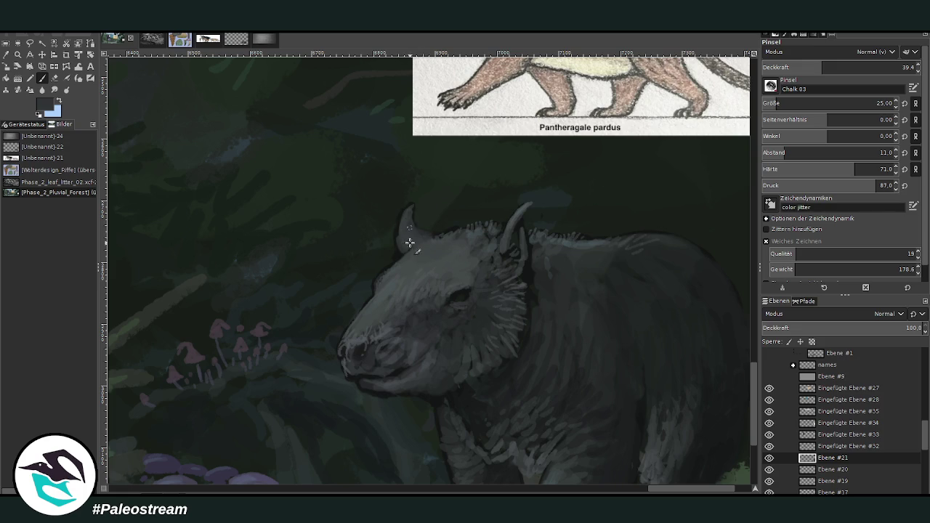
{"action": "mouse_move", "coordinate": [520, 233]}
{"action": "left_mouse_down"}
{"action": "mouse_move", "coordinate": [504, 245]}
{"action": "mouse_move", "coordinate": [528, 266]}
{"action": "mouse_move", "coordinate": [534, 293]}
{"action": "mouse_move", "coordinate": [541, 286]}
{"action": "mouse_move", "coordinate": [530, 315]}
{"action": "mouse_move", "coordinate": [539, 290]}
{"action": "left_mouse_up"}
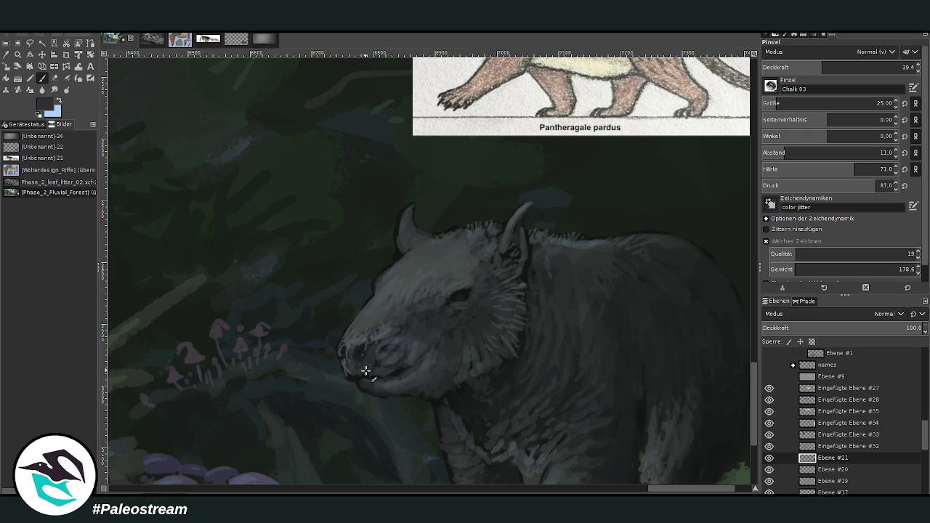
{"action": "left_click", "coordinate": [705, 314], "text": "ctrl"}
{"action": "scroll", "coordinate": [731, 411], "scroll_direction": "down", "scroll_amount": 2}
{"action": "scroll", "coordinate": [731, 412], "scroll_direction": "up", "scroll_amount": 2}
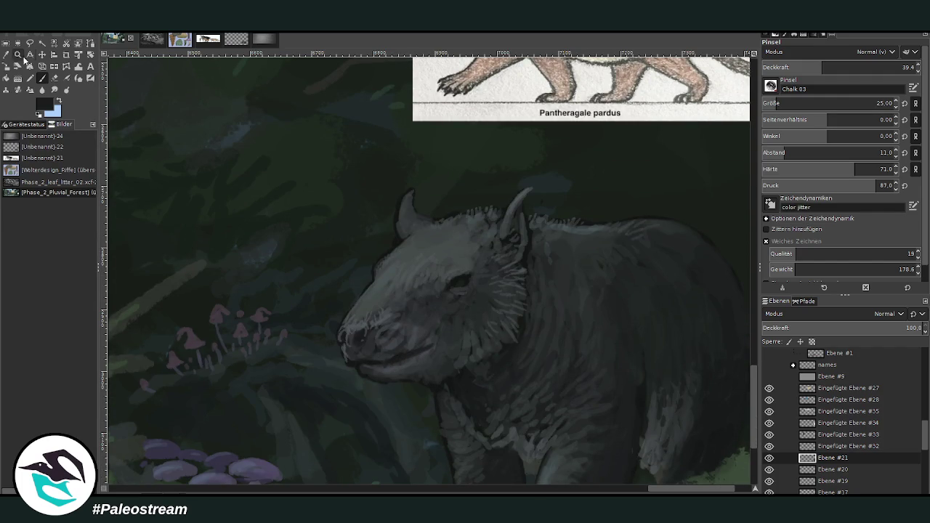
- Shrink the brush to size 9, paint thin whiskers beside the muzzle and reshape the left ear lighter
{"action": "left_click", "coordinate": [5, 54]}
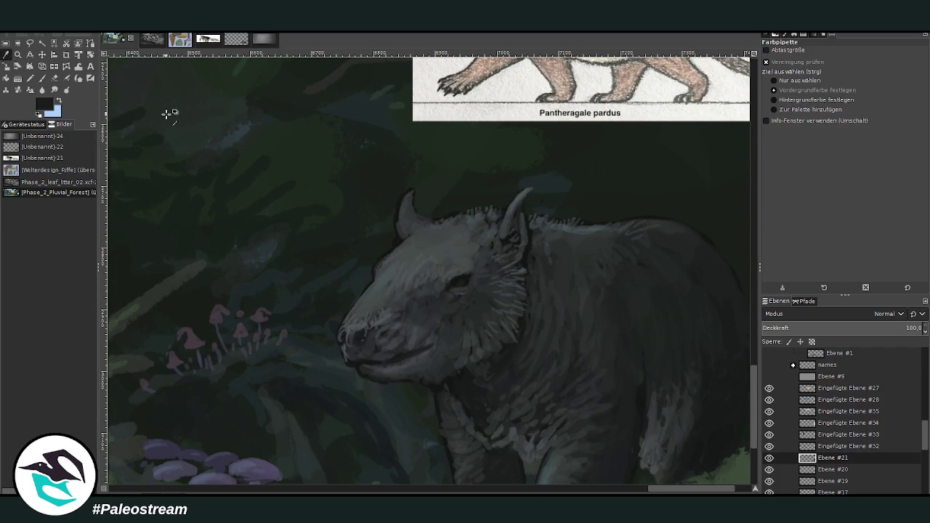
{"action": "left_click", "coordinate": [41, 78]}
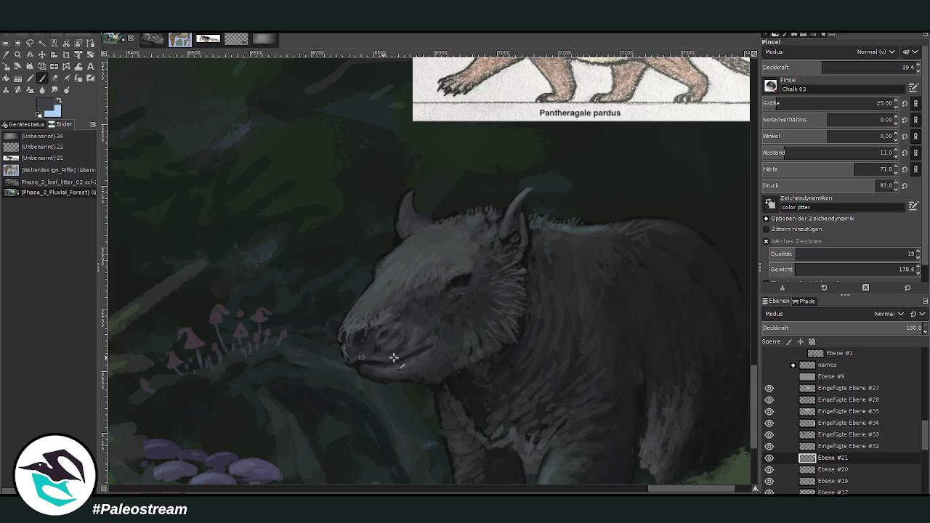
{"action": "key", "text": "bracketleft"}
{"action": "key", "text": "bracketleft"}
{"action": "key", "text": "bracketleft"}
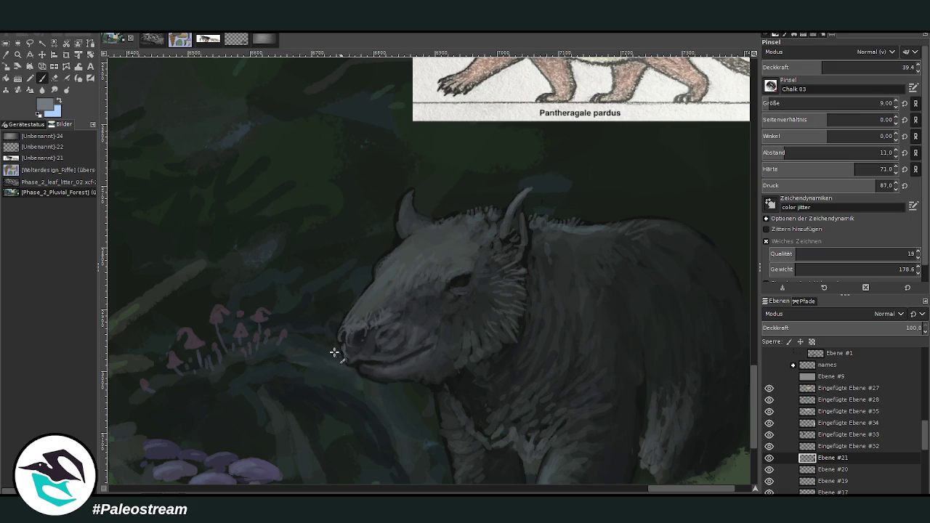
{"action": "mouse_move", "coordinate": [343, 336]}
{"action": "left_mouse_down"}
{"action": "mouse_move", "coordinate": [325, 328]}
{"action": "mouse_move", "coordinate": [328, 308]}
{"action": "mouse_move", "coordinate": [322, 343]}
{"action": "left_mouse_up"}
{"action": "left_click_drag", "start_coordinate": [408, 204], "coordinate": [398, 222]}
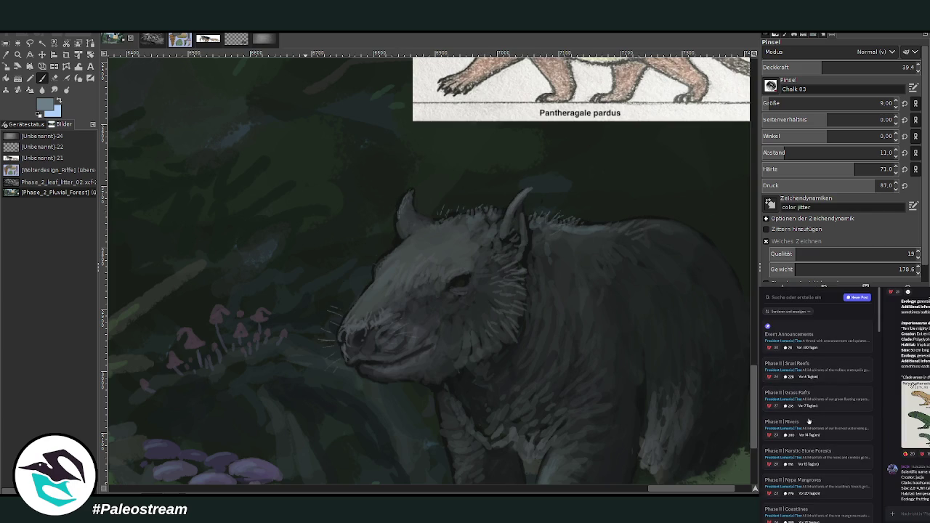
- Open the Phase II | Rivers Discord thread to start a message, then repaint the right ear taller and lighter
{"action": "left_click", "coordinate": [790, 435]}
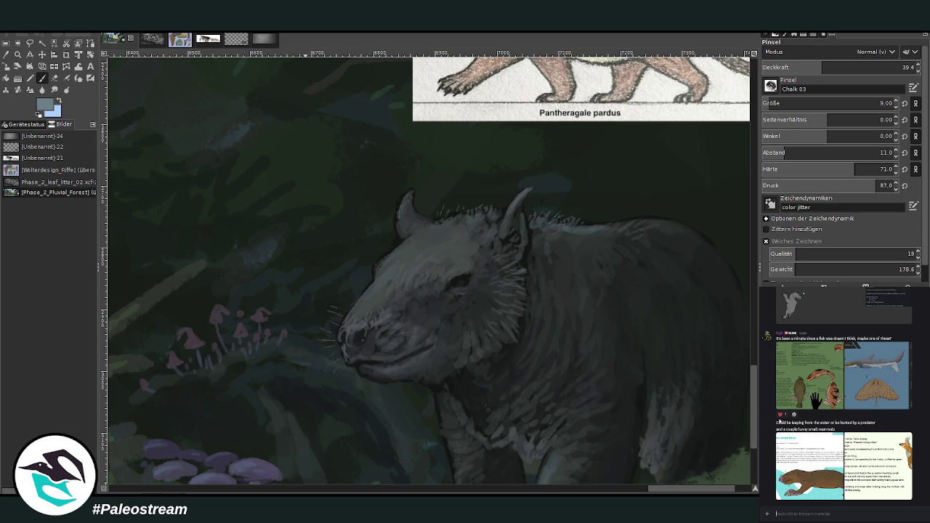
{"action": "mouse_move", "coordinate": [843, 465]}
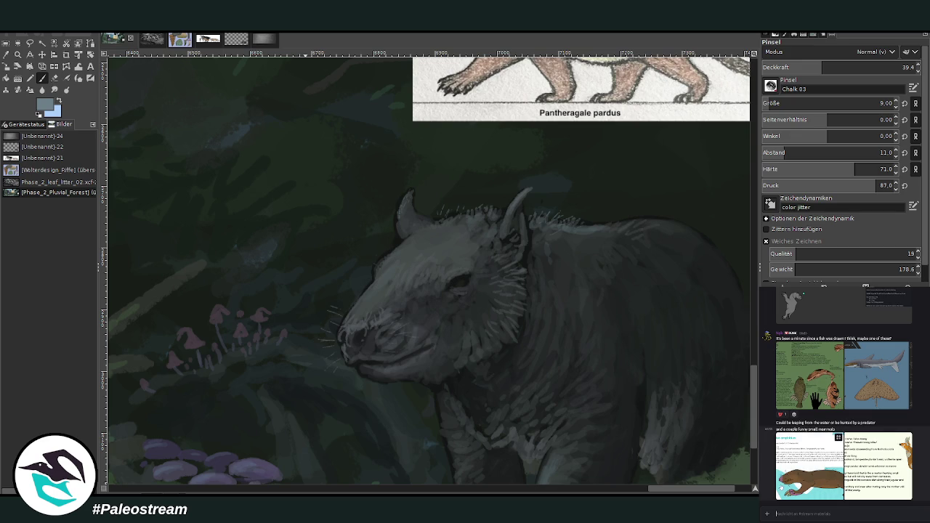
{"action": "left_click", "coordinate": [776, 513]}
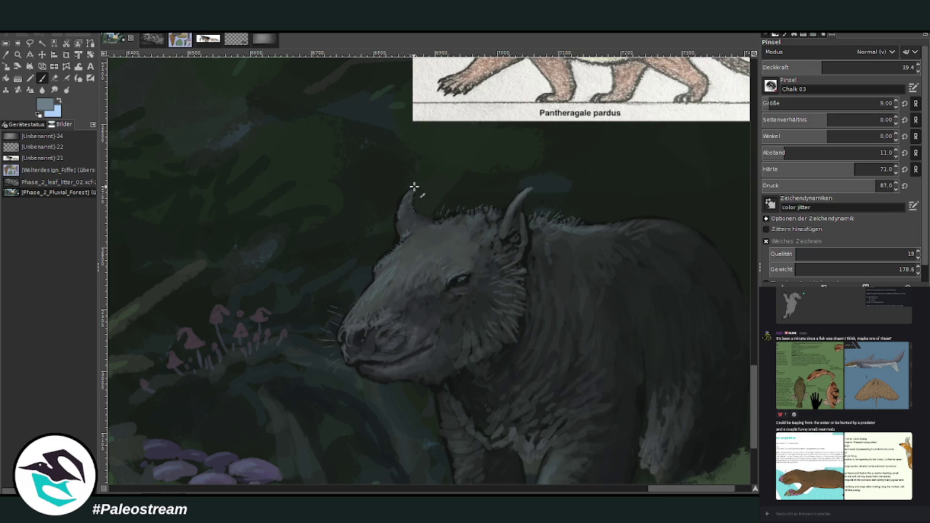
{"action": "left_click_drag", "start_coordinate": [528, 194], "coordinate": [494, 235]}
{"action": "scroll", "coordinate": [752, 393], "scroll_direction": "down", "scroll_amount": 1}
- Paint pale fur along the chest edge, lower chest and forearm, and highlight the claw tops
{"action": "scroll", "coordinate": [715, 329], "scroll_direction": "down", "scroll_amount": 2}
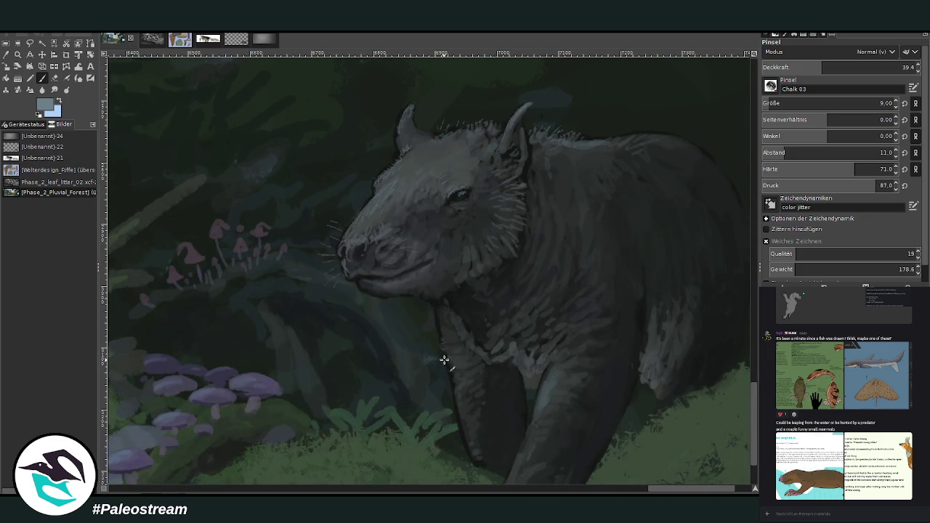
{"action": "left_click_drag", "start_coordinate": [442, 338], "coordinate": [434, 309]}
{"action": "left_click_drag", "start_coordinate": [463, 375], "coordinate": [460, 424]}
{"action": "scroll", "coordinate": [756, 419], "scroll_direction": "down", "scroll_amount": 3}
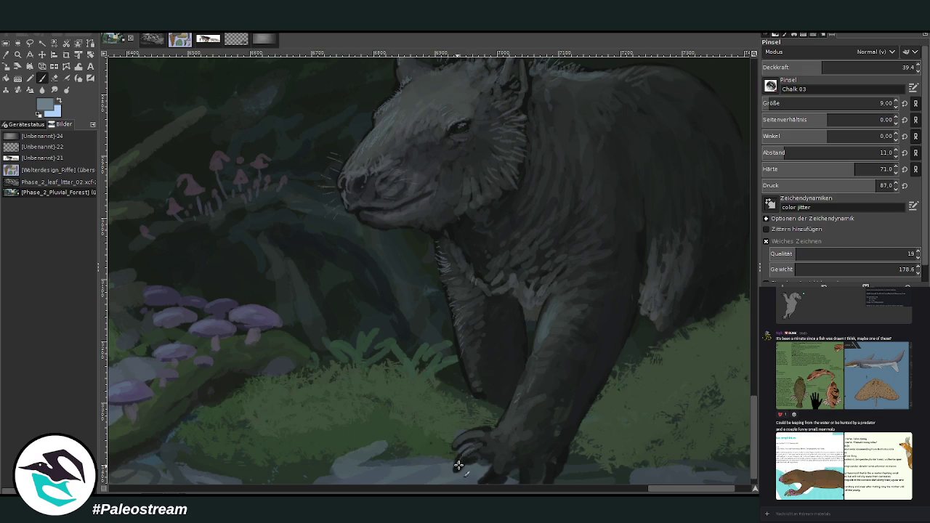
{"action": "scroll", "coordinate": [752, 459], "scroll_direction": "down", "scroll_amount": 1}
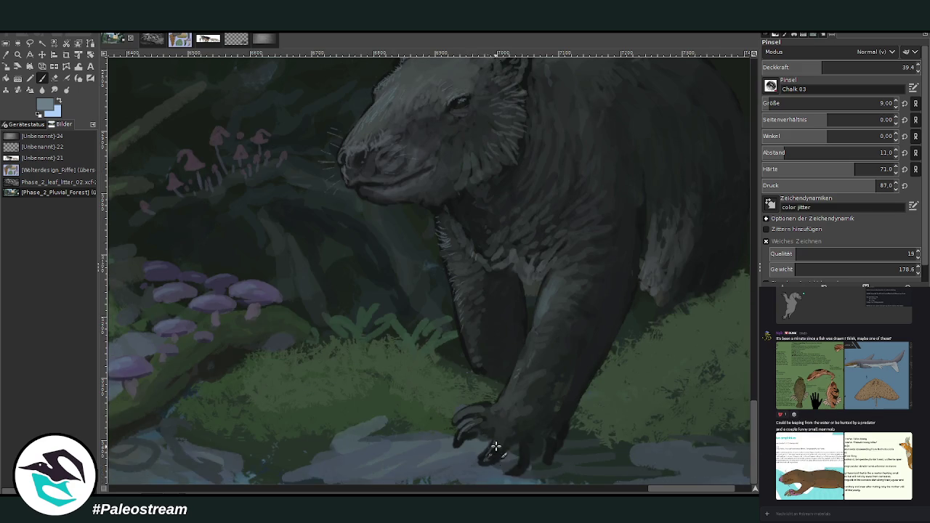
{"action": "left_click_drag", "start_coordinate": [460, 411], "coordinate": [460, 420]}
{"action": "left_click_drag", "start_coordinate": [535, 328], "coordinate": [543, 322]}
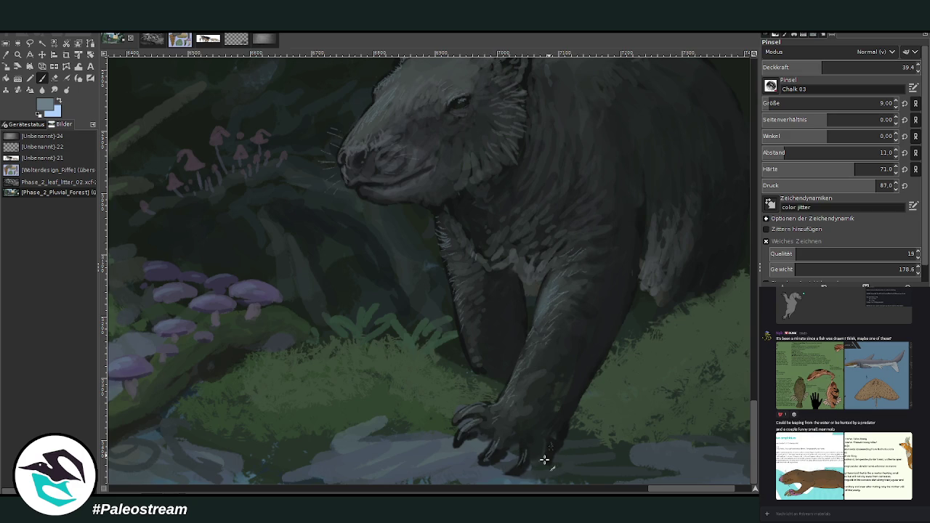
{"action": "scroll", "coordinate": [441, 426], "scroll_direction": "down", "scroll_amount": 3, "text": "ctrl"}
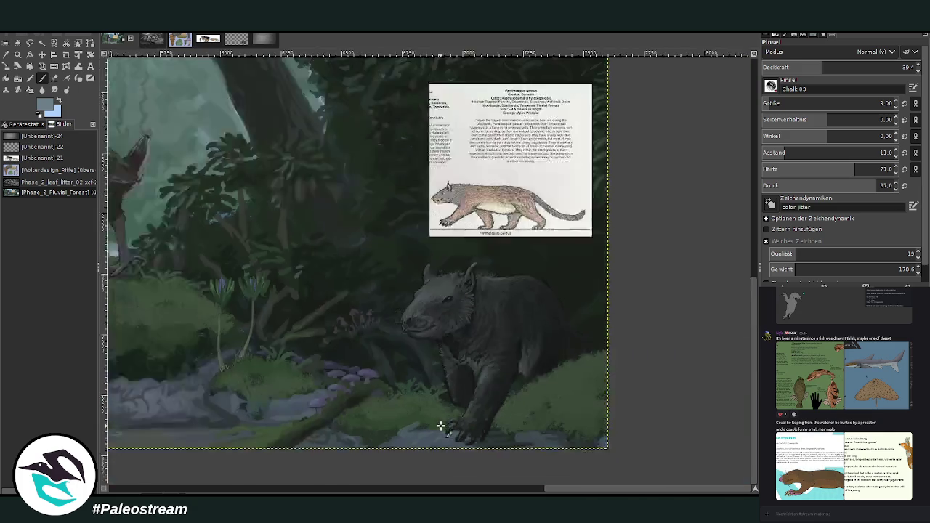
- Zoom in on the grey animal and sample the dark shadow colour under the mossy rock
{"action": "scroll", "coordinate": [440, 426], "scroll_direction": "down", "scroll_amount": 2, "text": "ctrl"}
{"action": "scroll", "coordinate": [440, 426], "scroll_direction": "down", "scroll_amount": 2, "text": "ctrl"}
{"action": "key", "text": "z"}
{"action": "left_click_drag", "start_coordinate": [539, 261], "coordinate": [634, 388]}
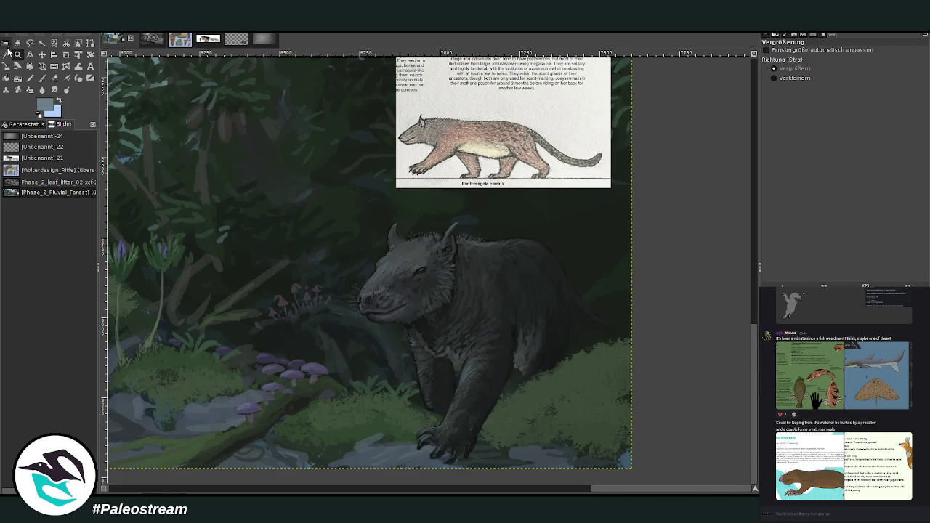
{"action": "left_click", "coordinate": [6, 54]}
{"action": "left_click", "coordinate": [290, 492]}
{"action": "left_click", "coordinate": [300, 364]}
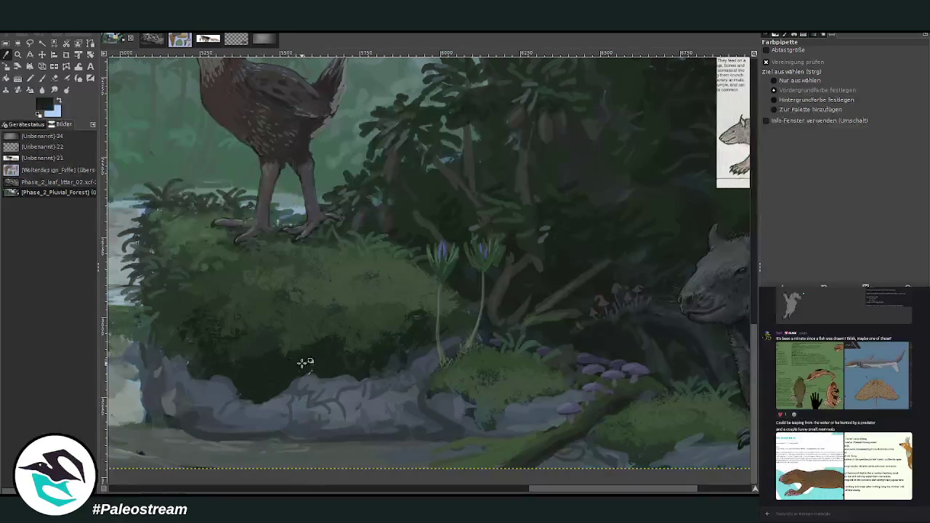
{"action": "key", "text": "p"}
- Bring the lower-right corner into view and set the brush to size 127, opacity 35.3
{"action": "left_click", "coordinate": [712, 490]}
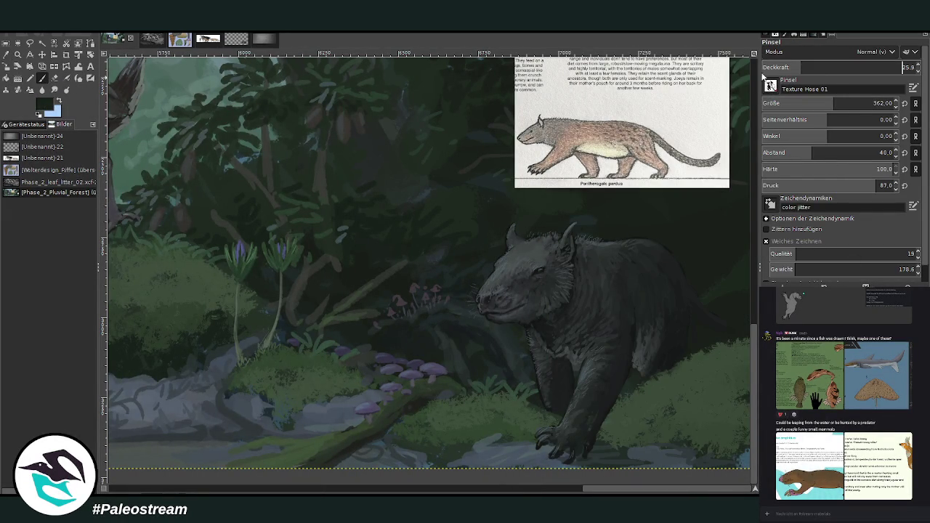
{"action": "left_click", "coordinate": [873, 103]}
{"action": "type", "text": "213"}
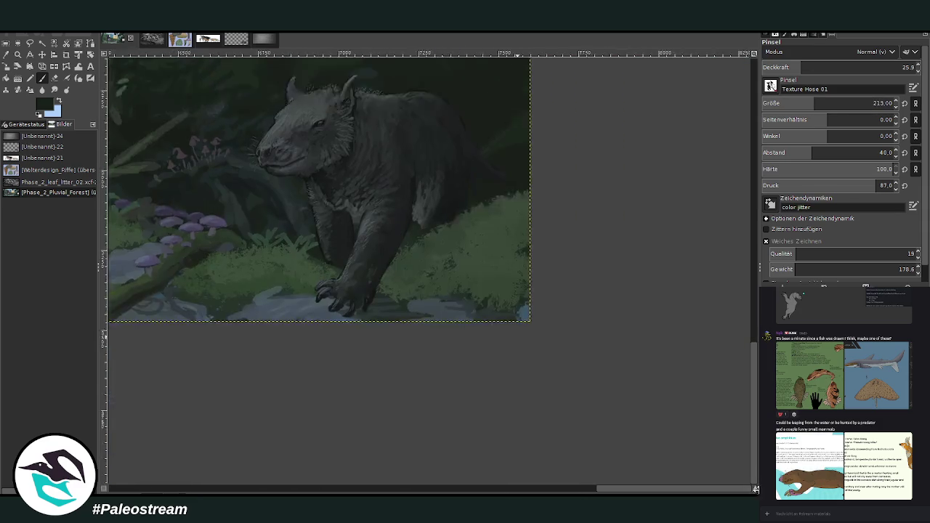
{"action": "left_click_drag", "start_coordinate": [755, 490], "coordinate": [728, 339]}
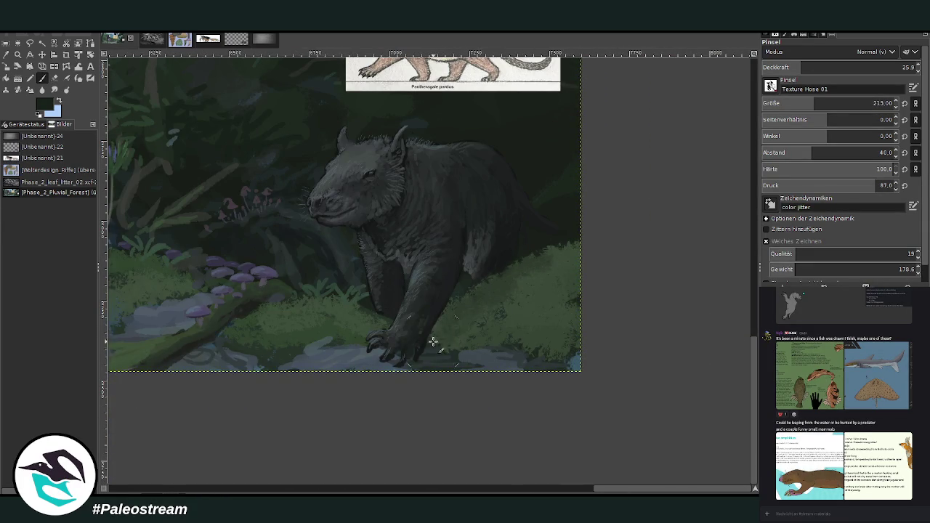
{"action": "left_click", "coordinate": [824, 65]}
{"action": "left_click", "coordinate": [799, 105]}
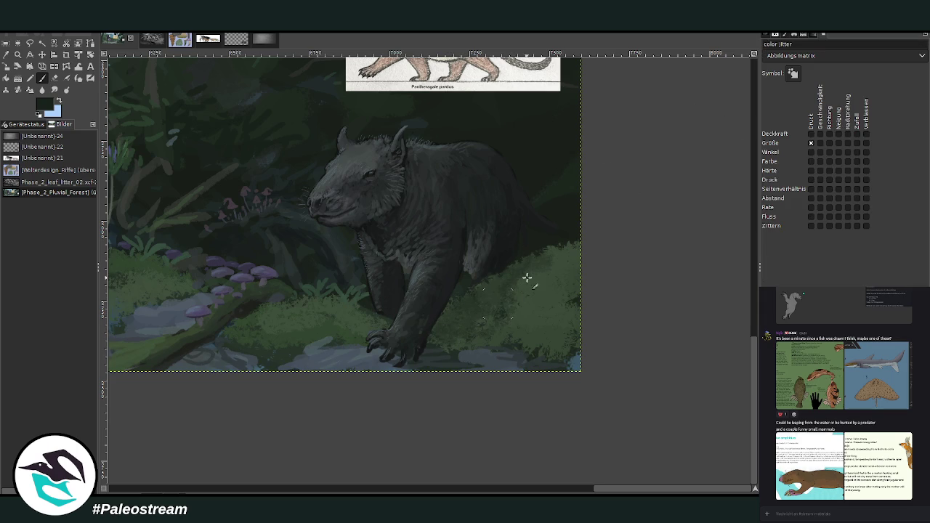
{"action": "double_click", "coordinate": [41, 78]}
{"action": "type", "text": "35.3"}
{"action": "key", "text": "Return"}
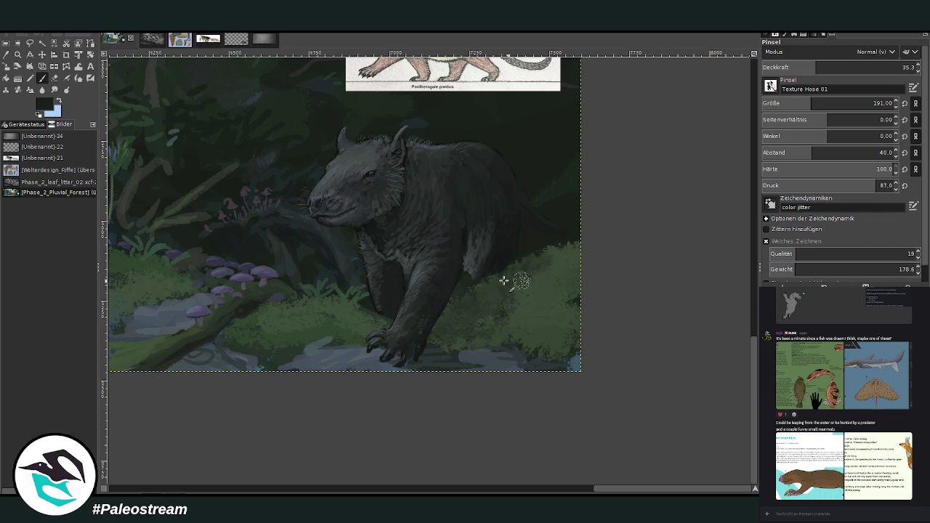
- Paint denser grass texture in the lower right, then set the brush to opacity 56.2, size 111
{"action": "mouse_move", "coordinate": [551, 263]}
{"action": "left_mouse_down"}
{"action": "mouse_move", "coordinate": [571, 337]}
{"action": "mouse_move", "coordinate": [550, 322]}
{"action": "mouse_move", "coordinate": [501, 342]}
{"action": "left_mouse_up"}
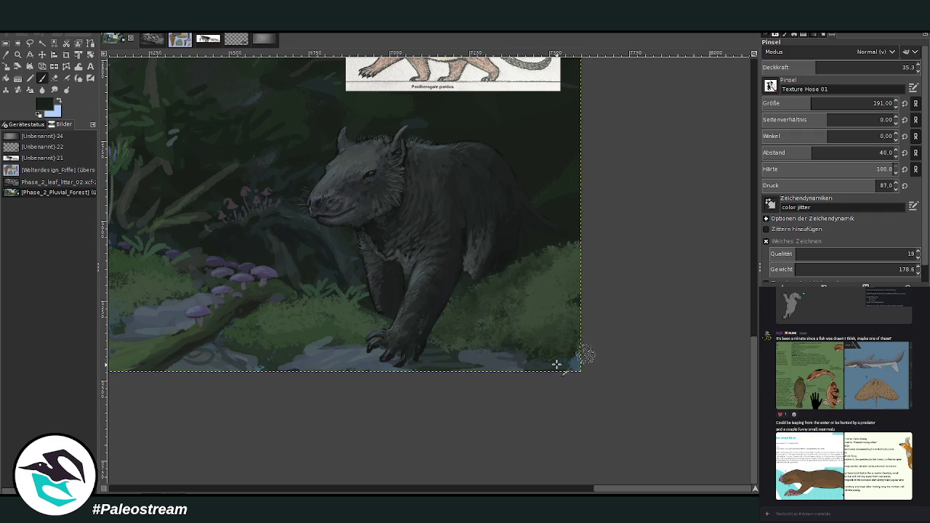
{"action": "left_click_drag", "start_coordinate": [807, 67], "coordinate": [849, 67]}
{"action": "left_click", "coordinate": [802, 104]}
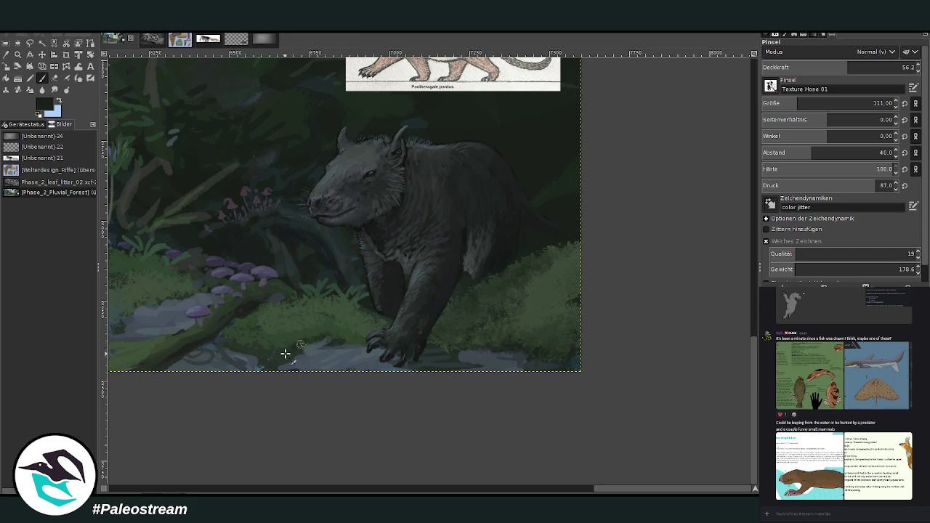
- Pan left and set the brush to size 76 with opacity 65.9
{"action": "left_click_drag", "start_coordinate": [612, 489], "coordinate": [556, 489]}
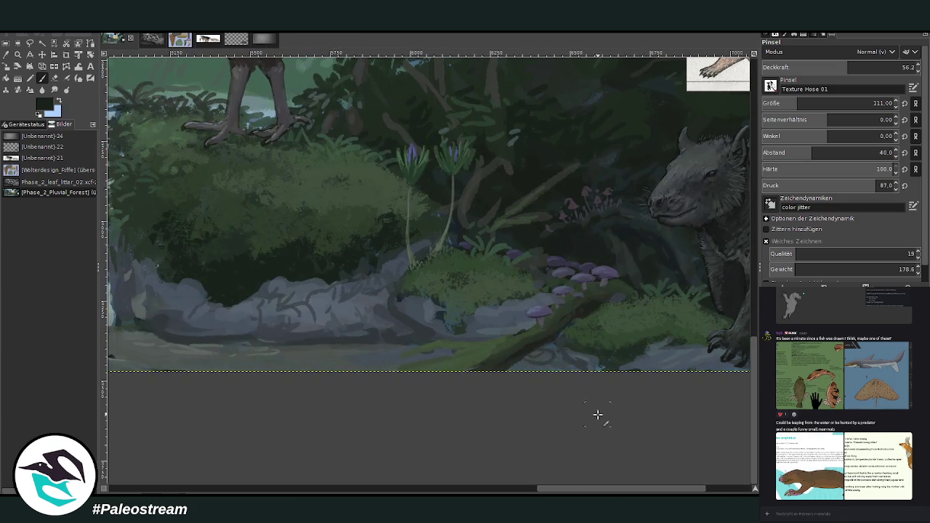
{"action": "left_click", "coordinate": [877, 103]}
{"action": "type", "text": "76"}
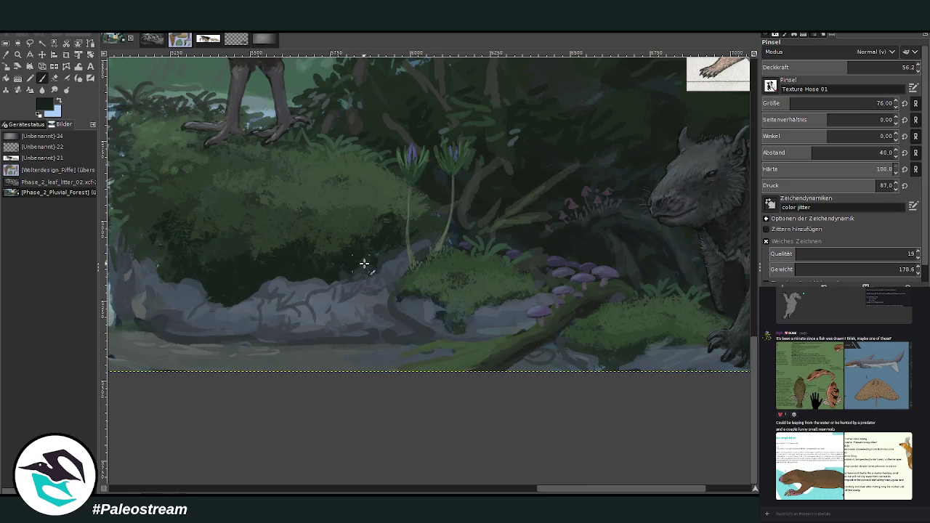
{"action": "key", "text": "o"}
{"action": "key", "text": "p"}
{"action": "left_click", "coordinate": [864, 65]}
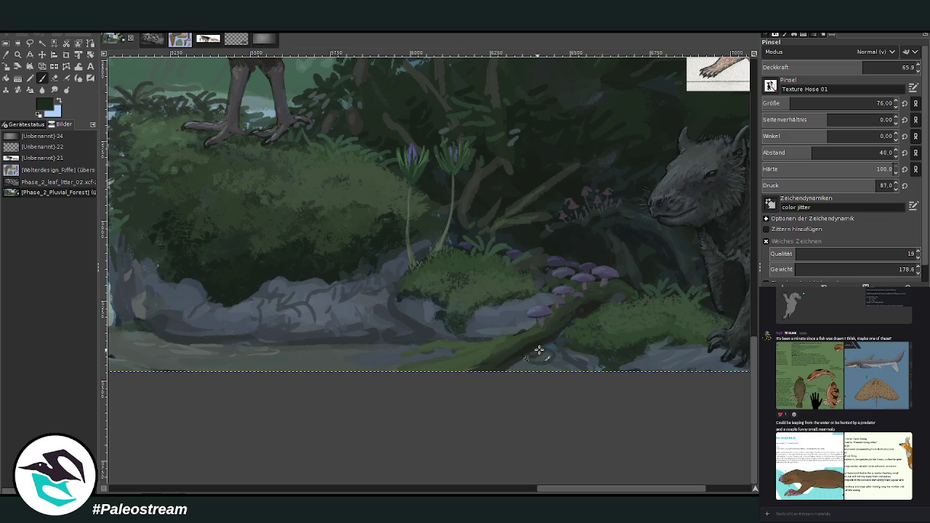
- Dab darker tones along the shoreline below the mossy rocks, then zoom out
{"action": "scroll", "coordinate": [605, 433], "scroll_direction": "right", "scroll_amount": 5}
{"action": "left_click_drag", "start_coordinate": [620, 351], "coordinate": [524, 362]}
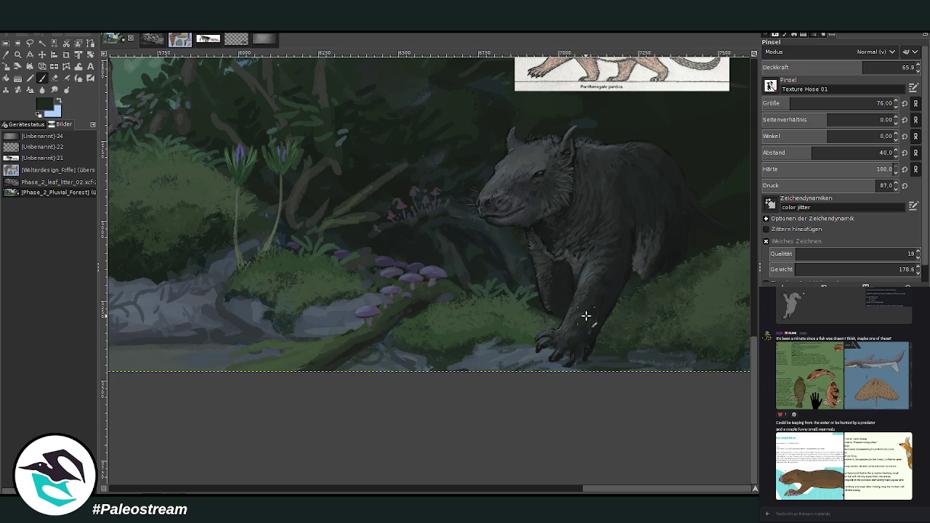
{"action": "scroll", "coordinate": [588, 315], "scroll_direction": "down", "scroll_amount": 1}
{"action": "scroll", "coordinate": [588, 316], "scroll_direction": "down", "scroll_amount": 1}
{"action": "scroll", "coordinate": [588, 315], "scroll_direction": "down", "scroll_amount": 1}
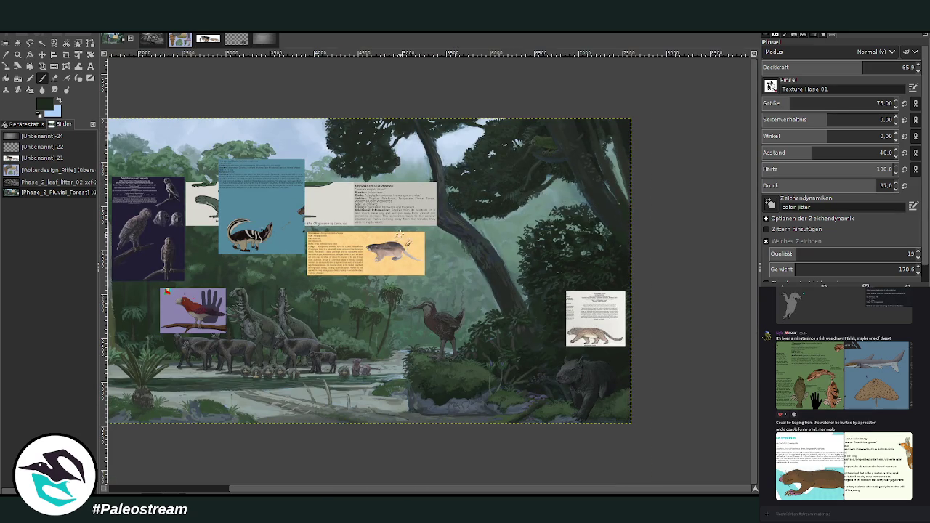
- Hide the pasted reference card at the right edge of the panorama
{"action": "scroll", "coordinate": [407, 436], "scroll_direction": "left", "scroll_amount": 2}
{"action": "scroll", "coordinate": [327, 458], "scroll_direction": "left", "scroll_amount": 2}
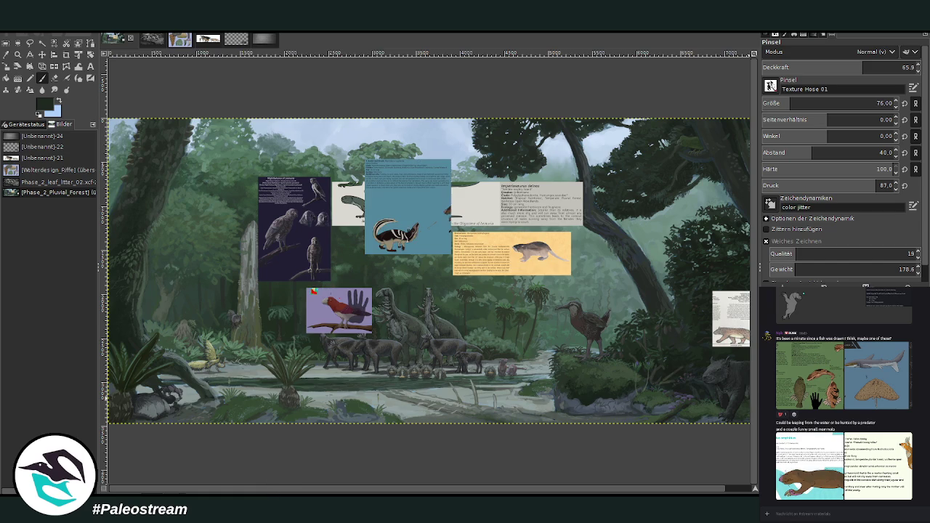
{"action": "key", "text": "Page_Up"}
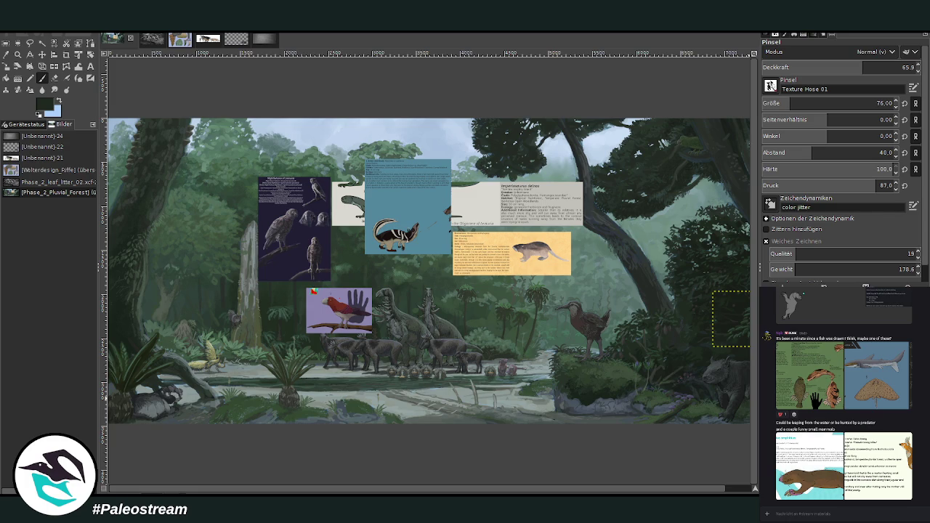
- Zoom out to see the whole panorama, then enlarge it to fill the view
{"action": "key", "text": "z"}
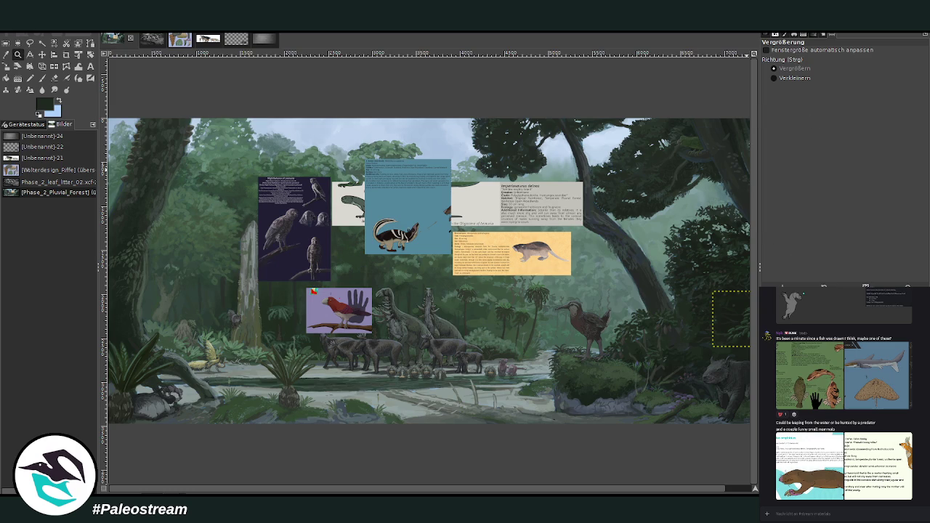
{"action": "left_click", "coordinate": [773, 78]}
{"action": "left_click", "coordinate": [405, 205]}
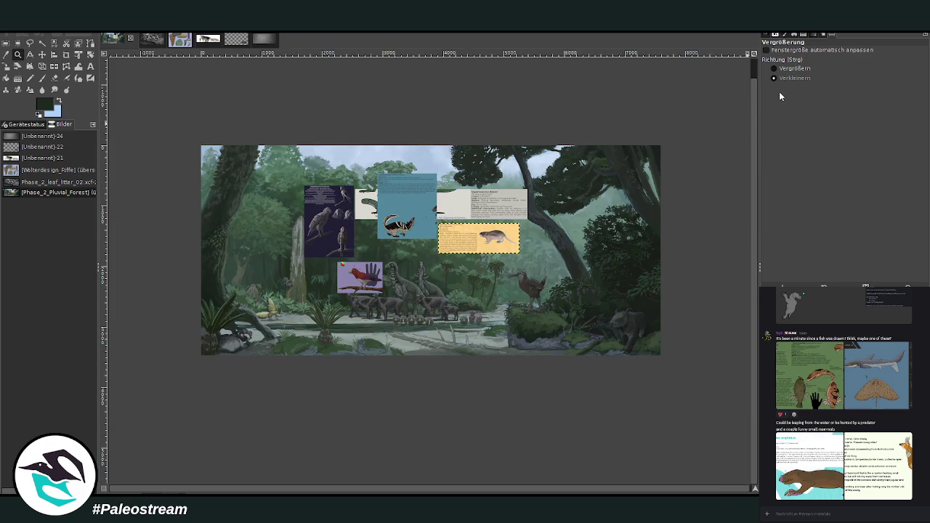
{"action": "left_click", "coordinate": [774, 68]}
{"action": "left_click_drag", "start_coordinate": [196, 139], "coordinate": [663, 356]}
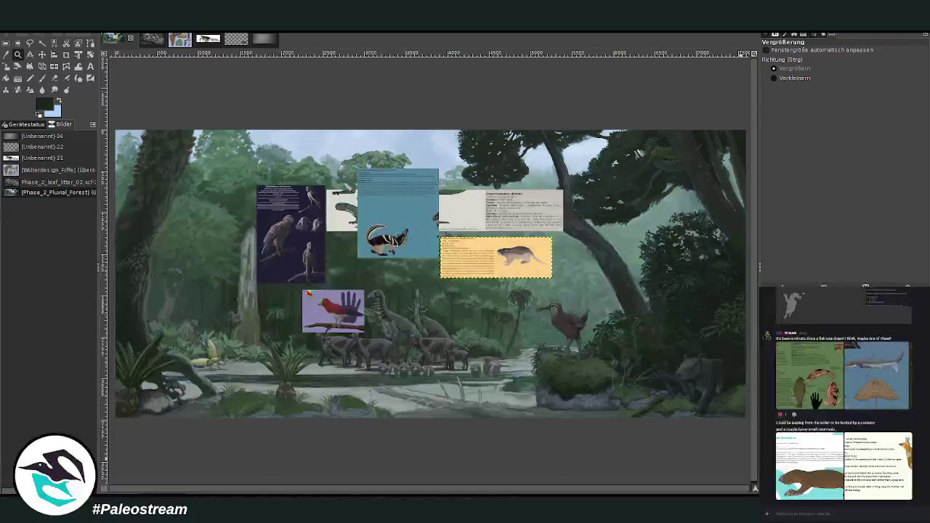
- Hide two more pasted reference cards and zoom in closely on the crested bird
{"action": "key", "text": "ctrl+z"}
{"action": "key", "text": "ctrl+z"}
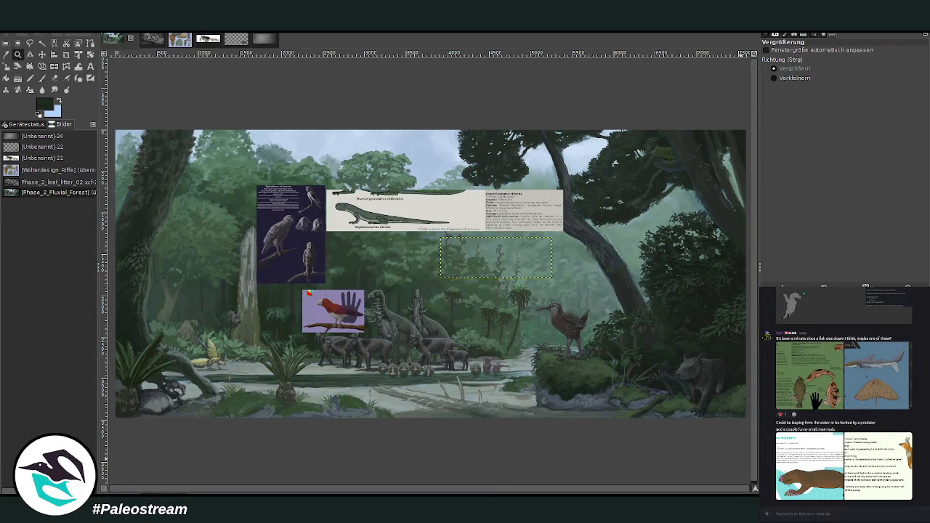
{"action": "key", "text": "ctrl+z"}
{"action": "key", "text": "ctrl+z"}
{"action": "key", "text": "ctrl+z"}
{"action": "key", "text": "ctrl+z"}
{"action": "left_click_drag", "start_coordinate": [165, 321], "coordinate": [271, 402]}
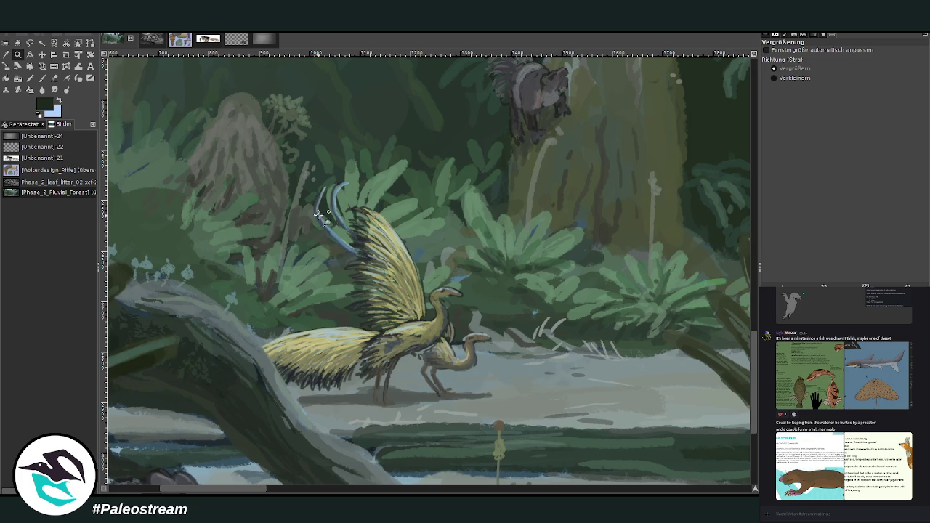
{"action": "left_click", "coordinate": [774, 78]}
{"action": "left_click", "coordinate": [204, 256]}
{"action": "left_click", "coordinate": [240, 251]}
{"action": "left_click", "coordinate": [283, 278]}
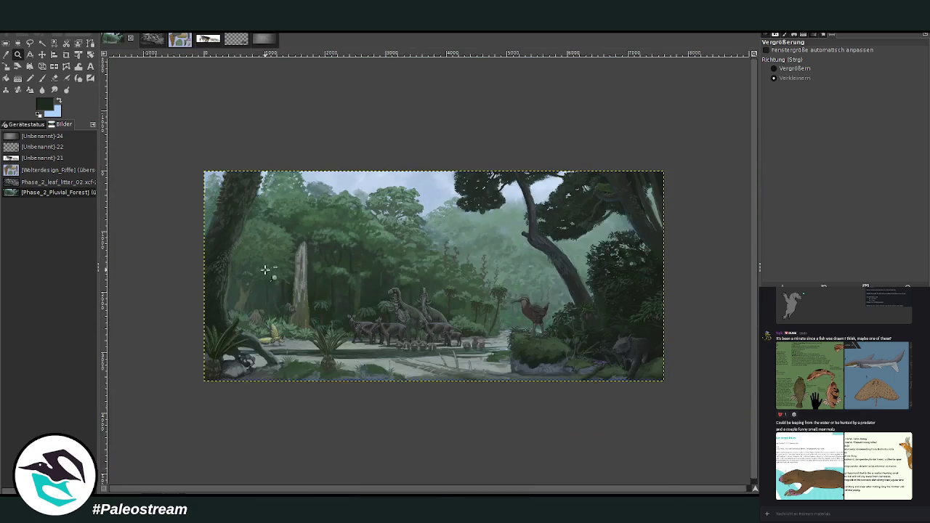
{"action": "left_click", "coordinate": [775, 68]}
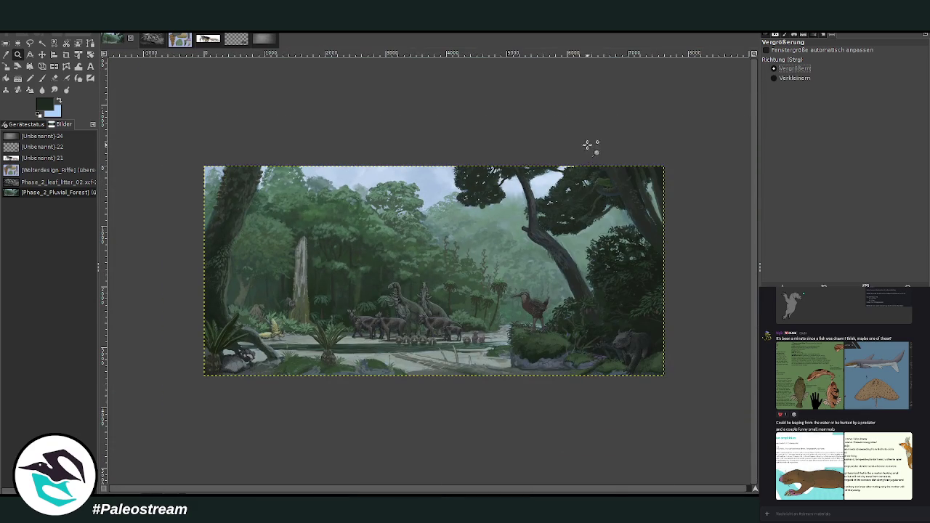
{"action": "left_click_drag", "start_coordinate": [589, 144], "coordinate": [630, 205]}
{"action": "left_click", "coordinate": [774, 78]}
{"action": "left_click", "coordinate": [527, 254]}
{"action": "left_click", "coordinate": [527, 253]}
{"action": "left_click", "coordinate": [526, 252]}
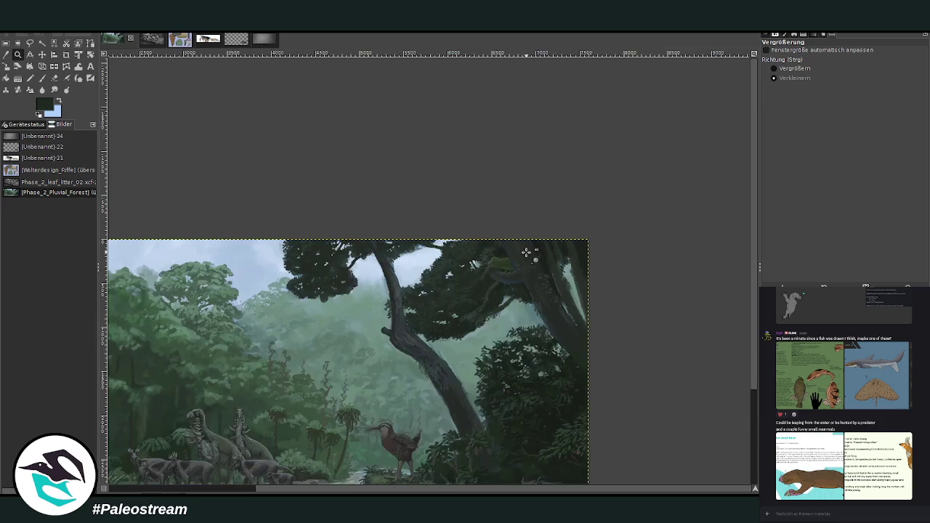
{"action": "left_click", "coordinate": [526, 252]}
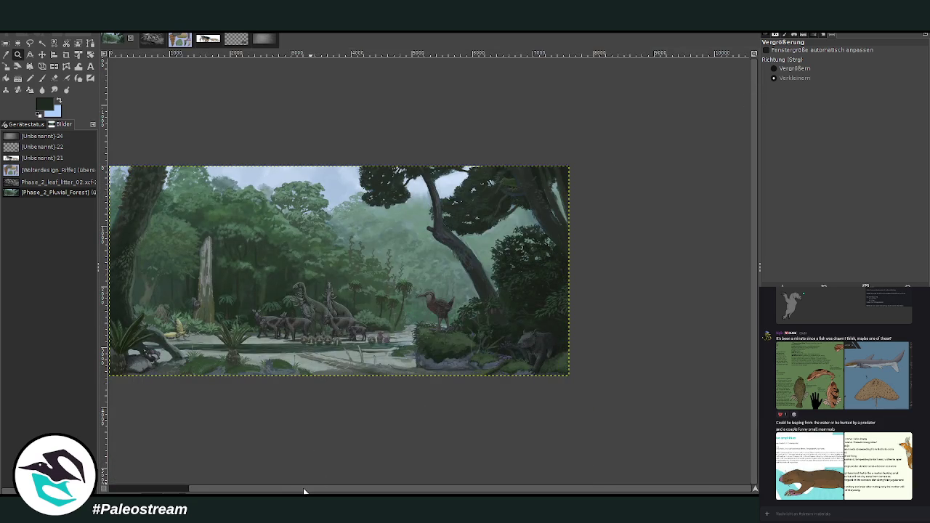
{"action": "left_click", "coordinate": [304, 492]}
{"action": "left_click", "coordinate": [785, 68]}
{"action": "mouse_move", "coordinate": [197, 164]}
{"action": "left_mouse_down"}
{"action": "mouse_move", "coordinate": [481, 356]}
{"action": "mouse_move", "coordinate": [660, 375]}
{"action": "left_mouse_up"}
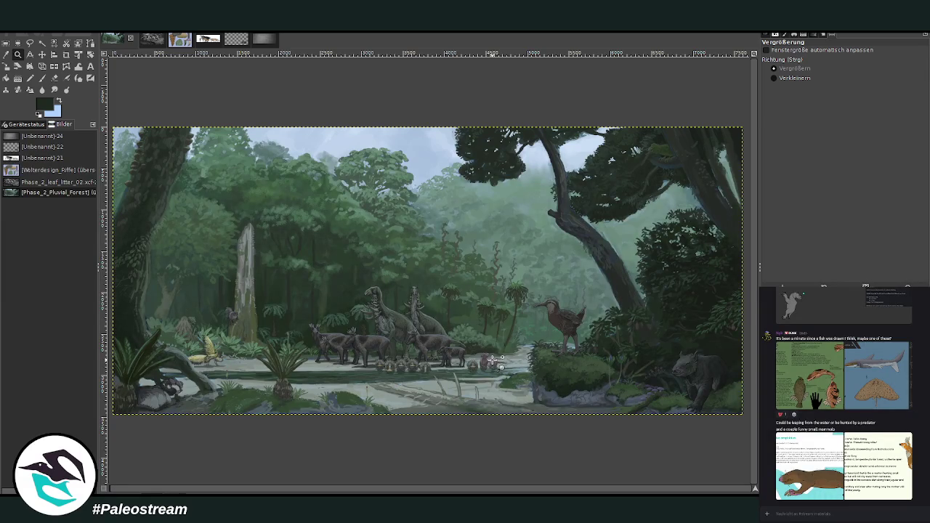
{"action": "left_click_drag", "start_coordinate": [307, 484], "coordinate": [274, 492]}
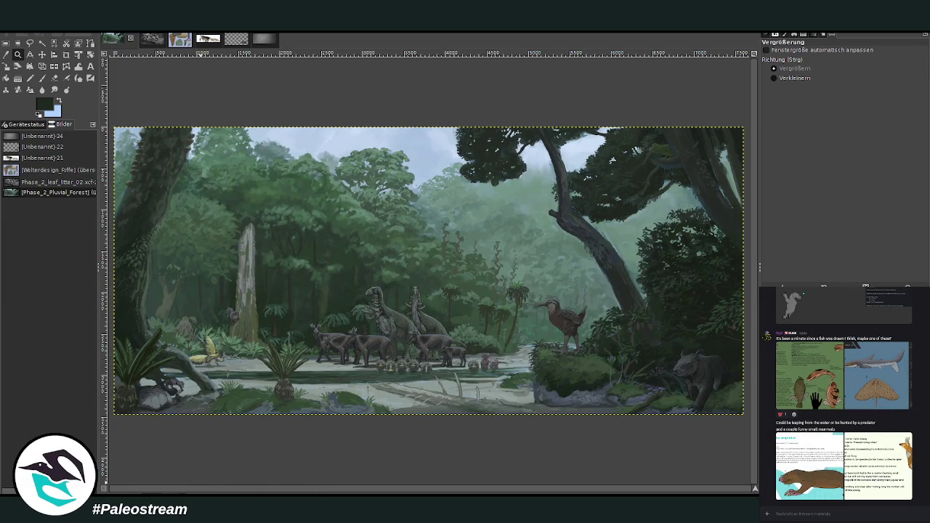
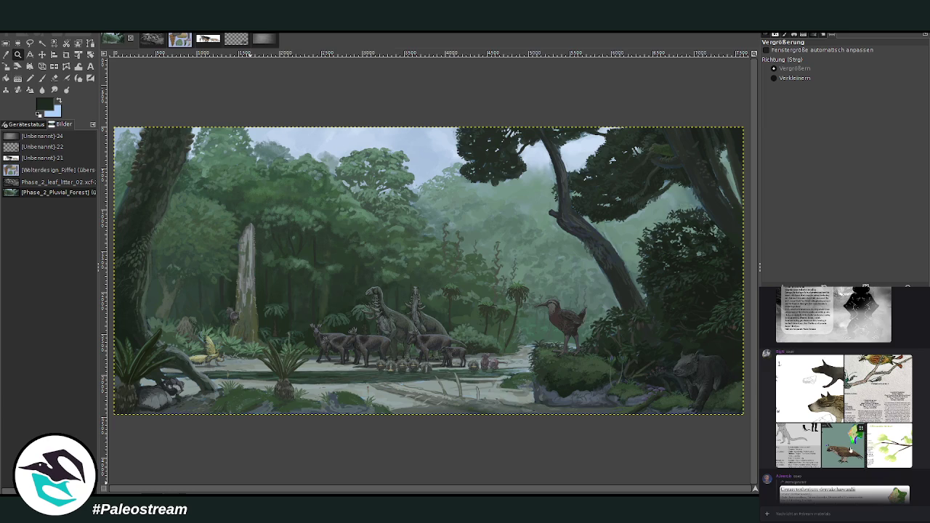
- View the brown bird reference picture enlarged, then close it
{"action": "left_click", "coordinate": [865, 447]}
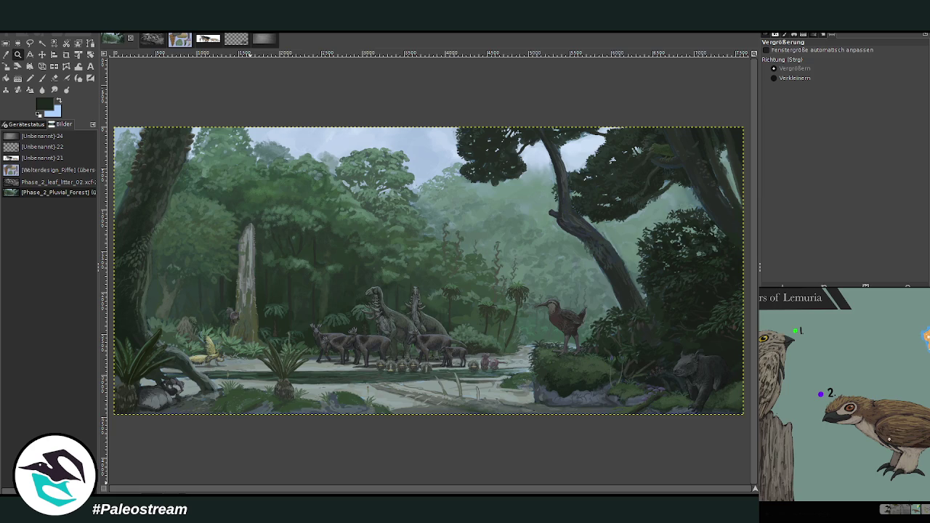
{"action": "left_click", "coordinate": [799, 519]}
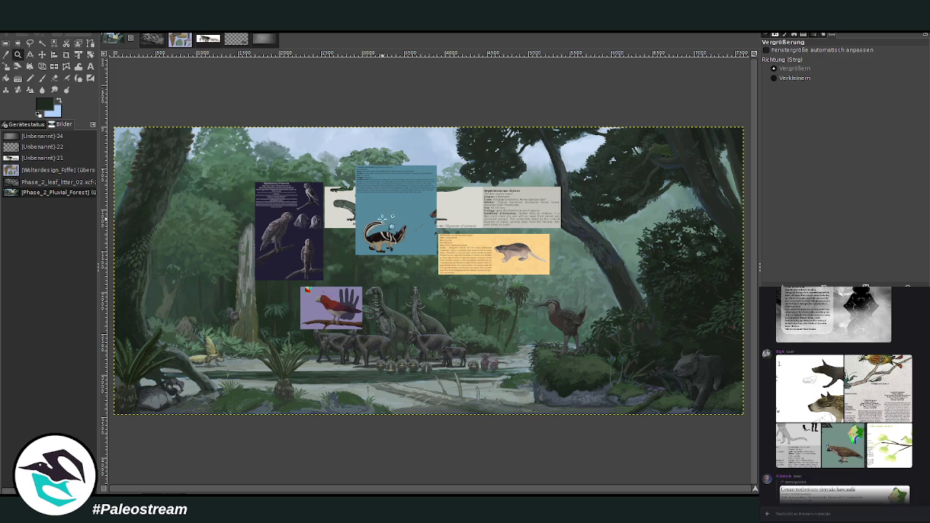
- Zoom the view in closely on the blue Archer Jowl Skunk info card
{"action": "left_click_drag", "start_coordinate": [352, 162], "coordinate": [440, 265]}
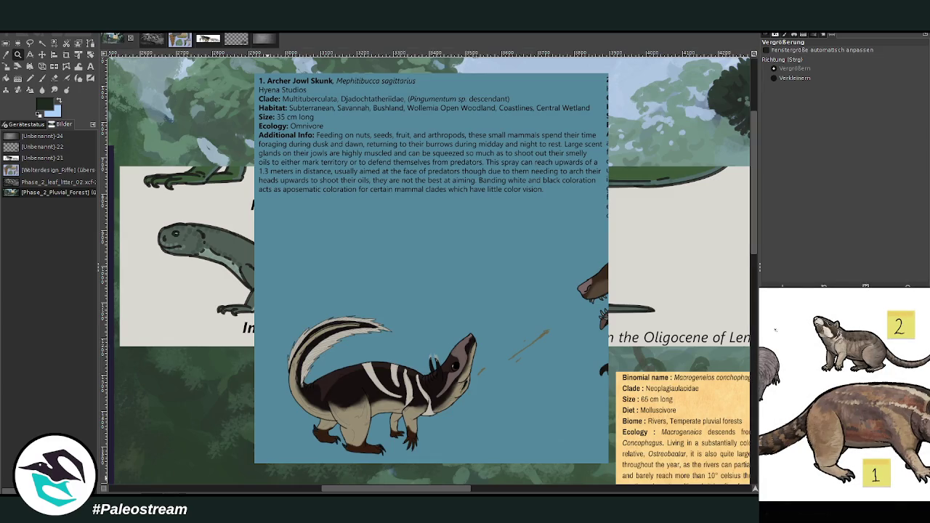
- Zoom out from the skunk card to bring the owl, Imperiosaurus and molluscivore cards into view
{"action": "scroll", "coordinate": [806, 327], "scroll_direction": "up", "scroll_amount": 3}
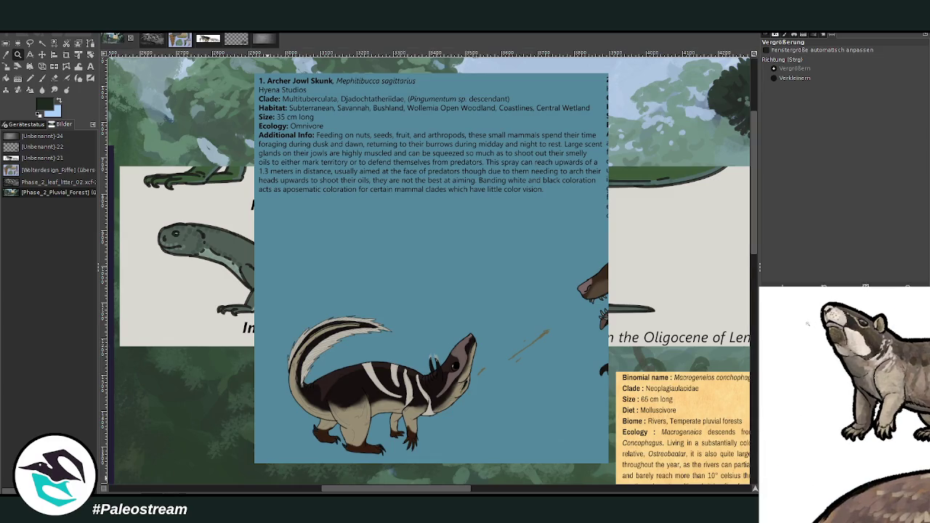
{"action": "scroll", "coordinate": [806, 324], "scroll_direction": "down", "scroll_amount": 3}
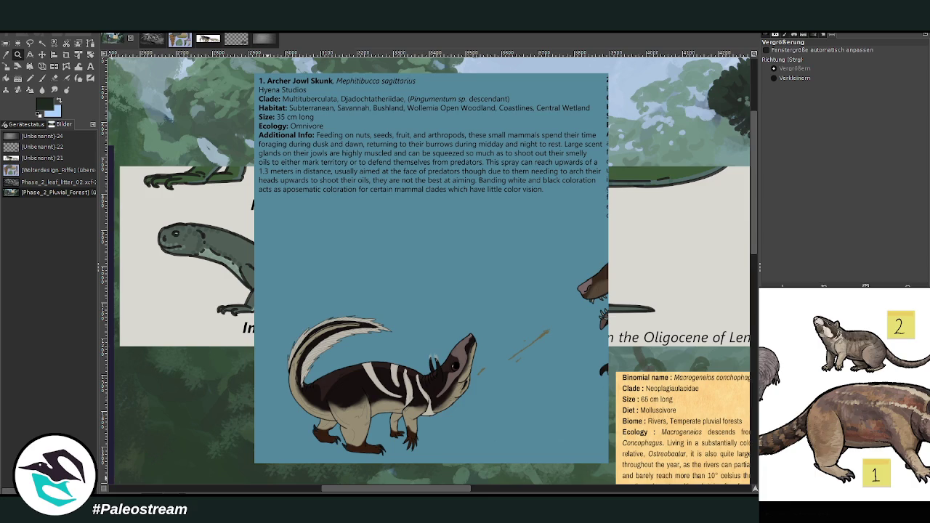
{"action": "scroll", "coordinate": [826, 326], "scroll_direction": "up", "scroll_amount": 3}
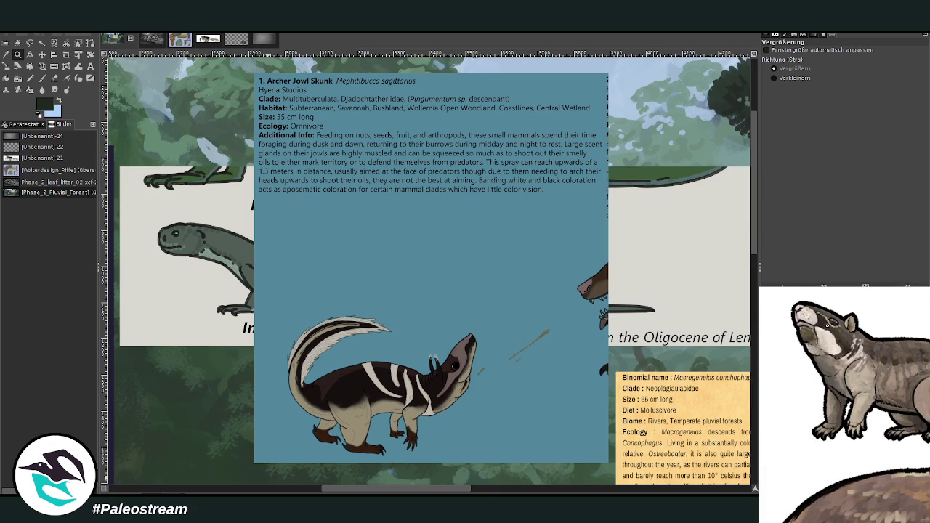
{"action": "scroll", "coordinate": [827, 326], "scroll_direction": "down", "scroll_amount": 3}
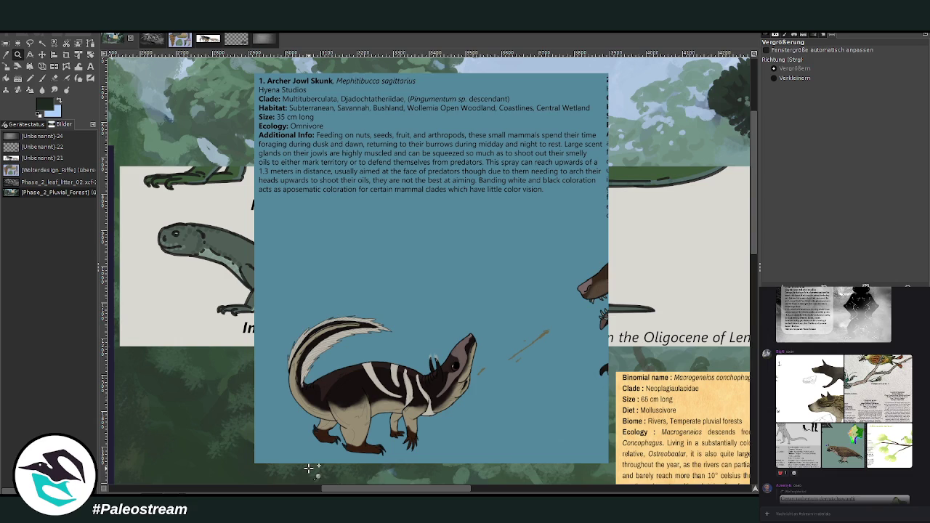
{"action": "left_click", "coordinate": [421, 202], "text": "ctrl"}
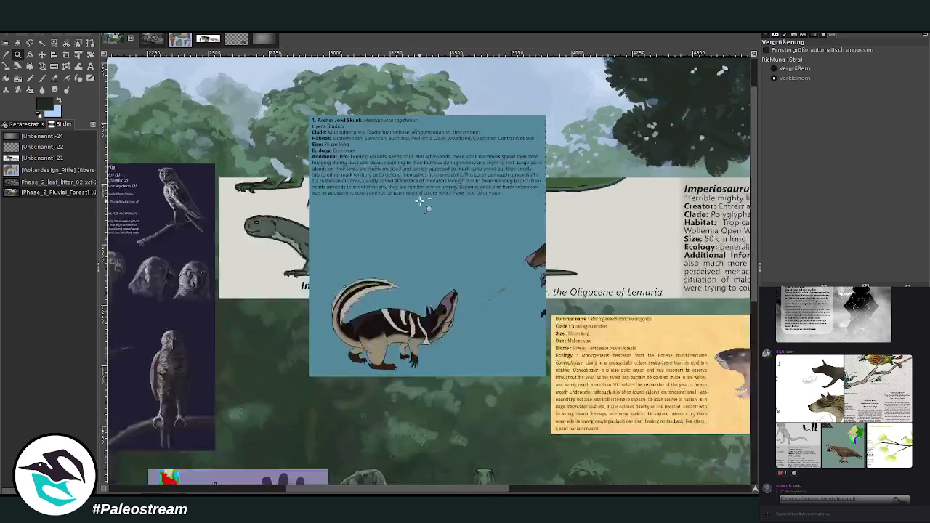
- Zoom out to nearly the whole forest scene and pan across to see all six species cards
{"action": "left_click", "coordinate": [416, 200], "text": "ctrl"}
{"action": "left_click", "coordinate": [379, 198], "text": "ctrl"}
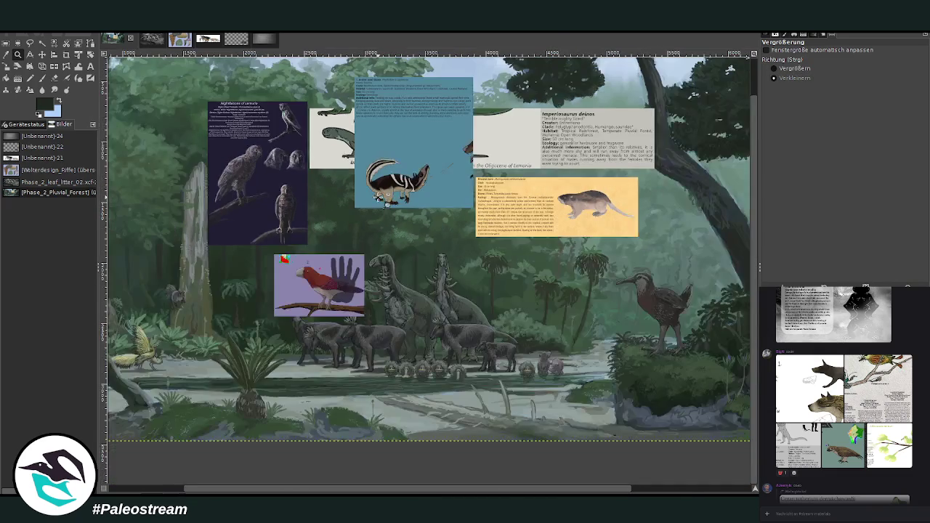
{"action": "scroll", "coordinate": [378, 197], "scroll_direction": "up", "scroll_amount": 2}
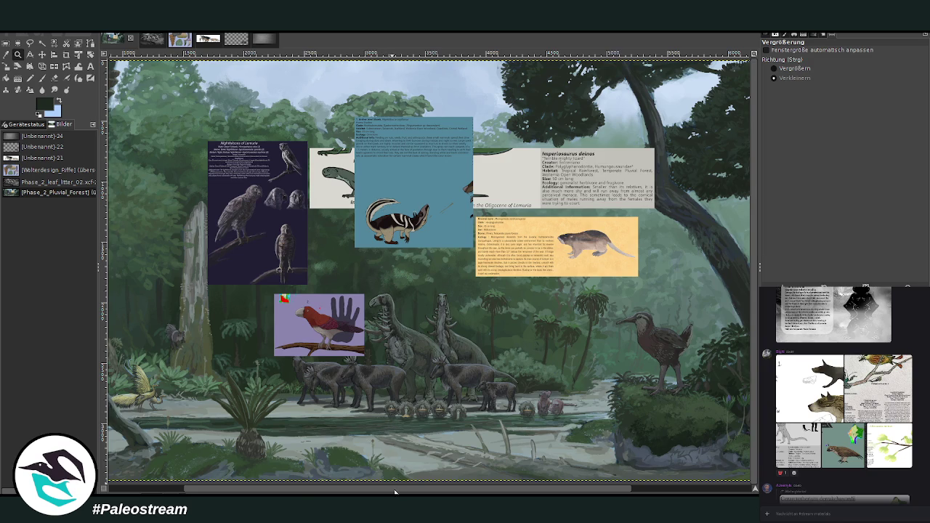
{"action": "scroll", "coordinate": [397, 491], "scroll_direction": "right", "scroll_amount": 3}
{"action": "scroll", "coordinate": [429, 271], "scroll_direction": "left", "scroll_amount": 5}
{"action": "scroll", "coordinate": [429, 271], "scroll_direction": "right", "scroll_amount": 2}
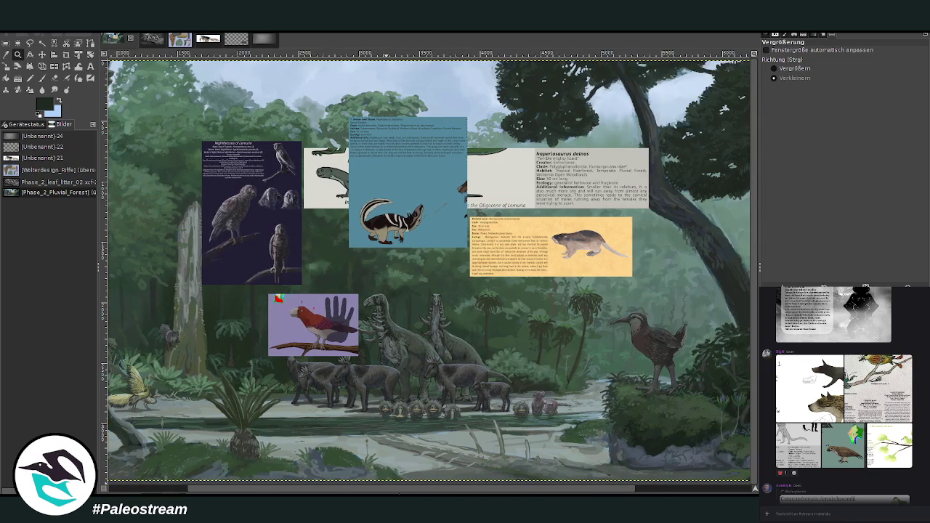
{"action": "scroll", "coordinate": [235, 484], "scroll_direction": "left", "scroll_amount": 2}
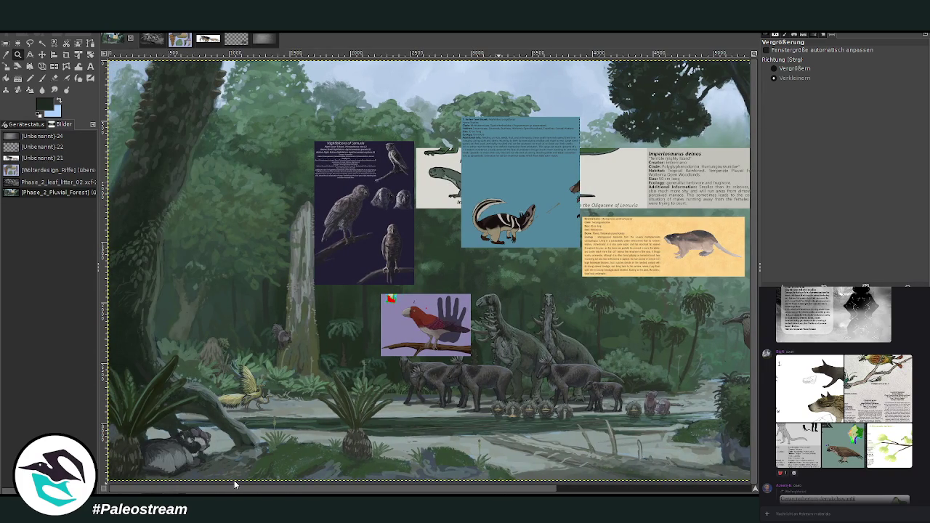
{"action": "scroll", "coordinate": [235, 484], "scroll_direction": "right", "scroll_amount": 2}
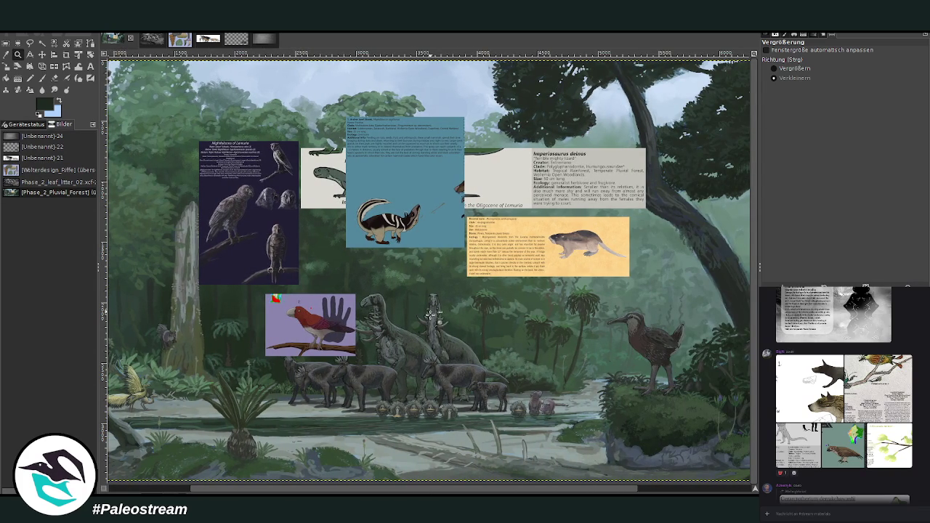
{"action": "scroll", "coordinate": [661, 491], "scroll_direction": "right", "scroll_amount": 3}
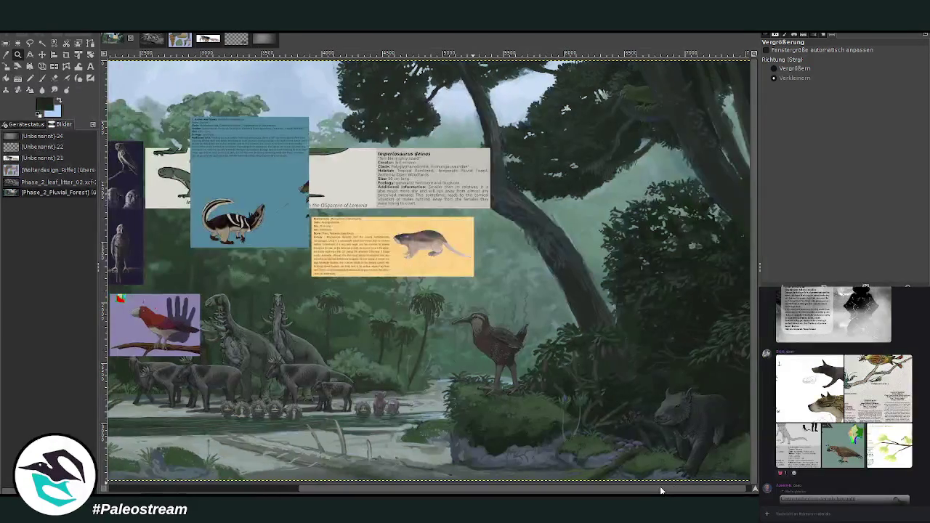
{"action": "scroll", "coordinate": [661, 491], "scroll_direction": "left", "scroll_amount": 2}
{"action": "scroll", "coordinate": [661, 491], "scroll_direction": "right", "scroll_amount": 1}
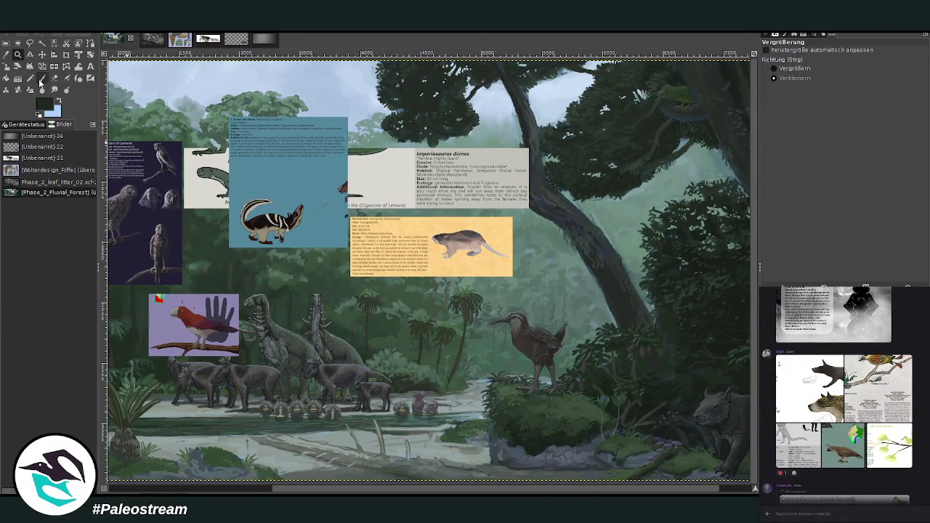
{"action": "left_click", "coordinate": [42, 55]}
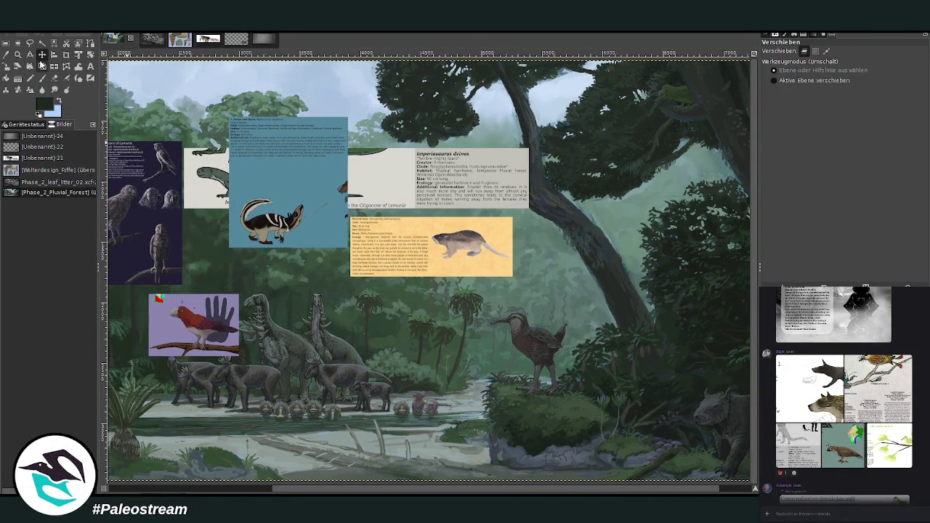
- Move the red-bird card down and right over the riverside herd, then zoom in on it
{"action": "left_click_drag", "start_coordinate": [195, 321], "coordinate": [267, 370]}
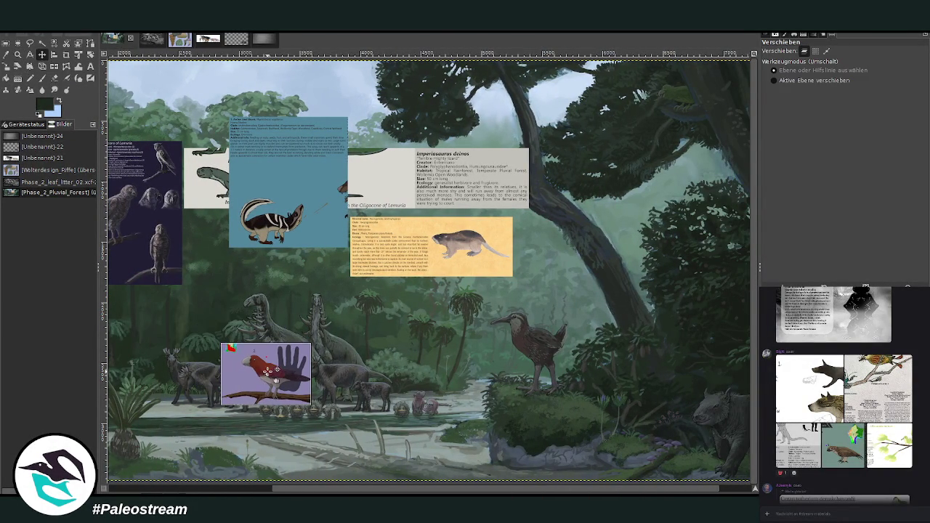
{"action": "left_click", "coordinate": [17, 54]}
{"action": "left_click_drag", "start_coordinate": [205, 302], "coordinate": [414, 453]}
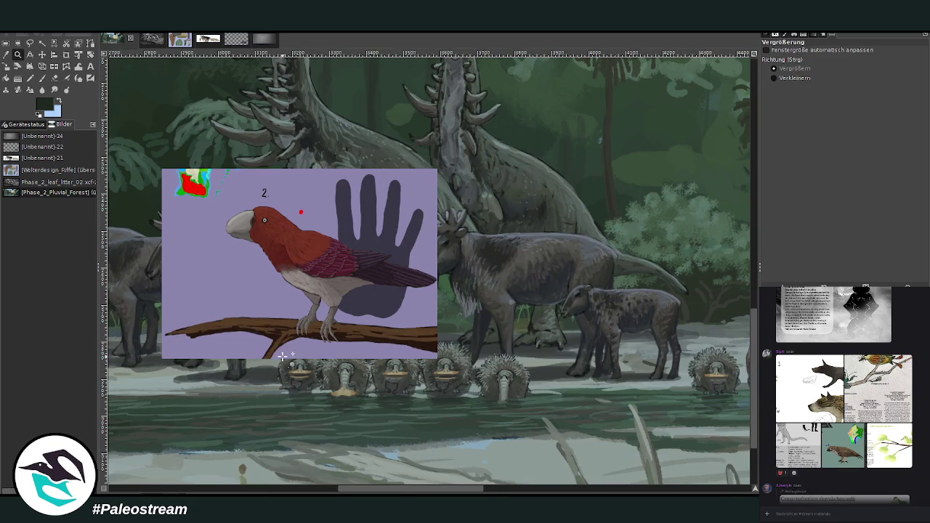
{"action": "scroll", "coordinate": [282, 354], "scroll_direction": "up", "scroll_amount": 3}
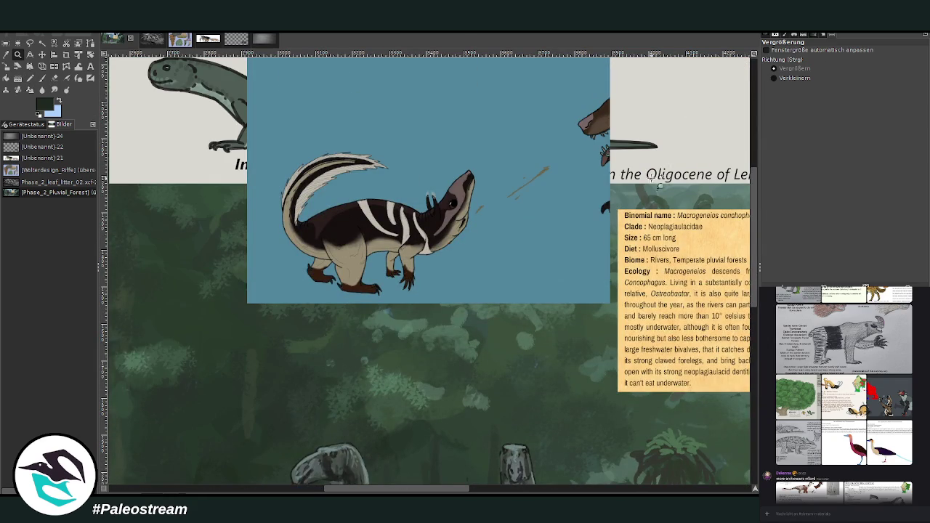
- Zoom out from the skunk card, then zoom in on the Nightfalcons of Lemuria card and read it
{"action": "left_click", "coordinate": [773, 78]}
{"action": "left_click", "coordinate": [472, 318]}
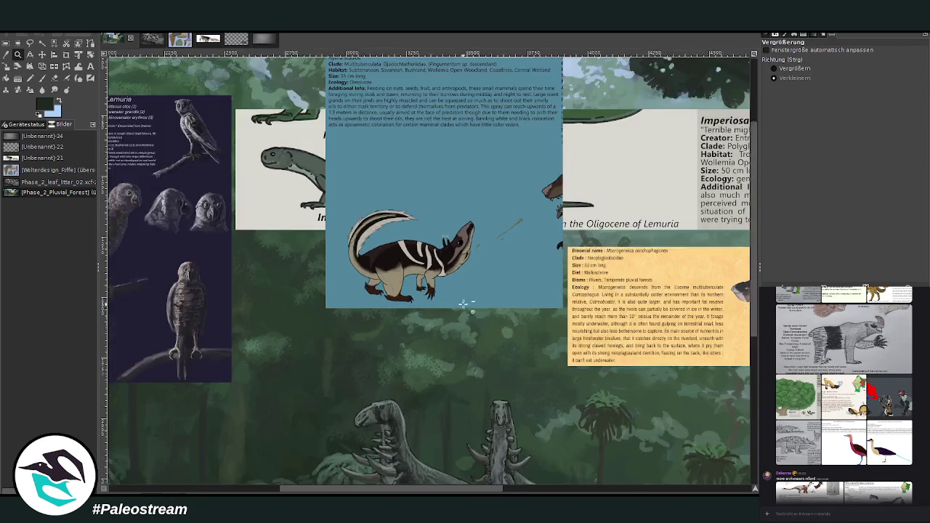
{"action": "left_click_drag", "start_coordinate": [383, 490], "coordinate": [305, 491]}
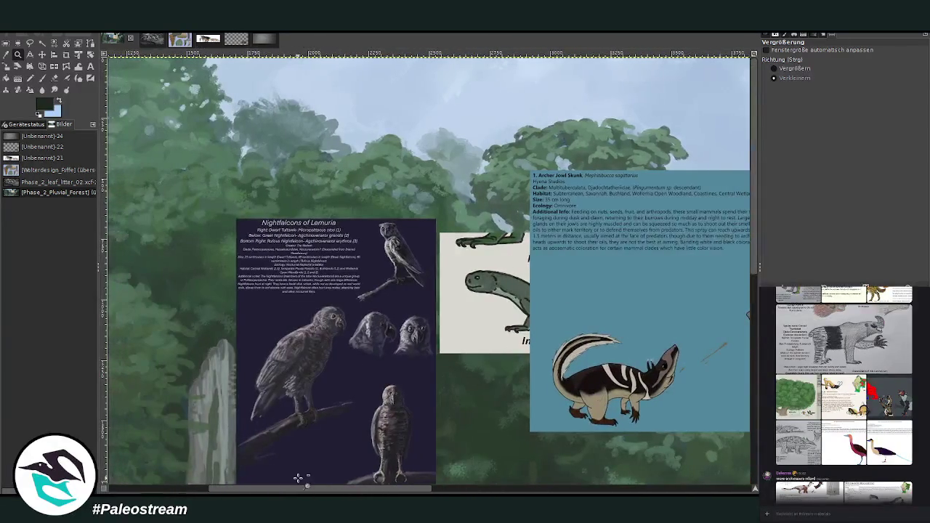
{"action": "scroll", "coordinate": [436, 291], "scroll_direction": "down", "scroll_amount": 5}
{"action": "left_click", "coordinate": [793, 69]}
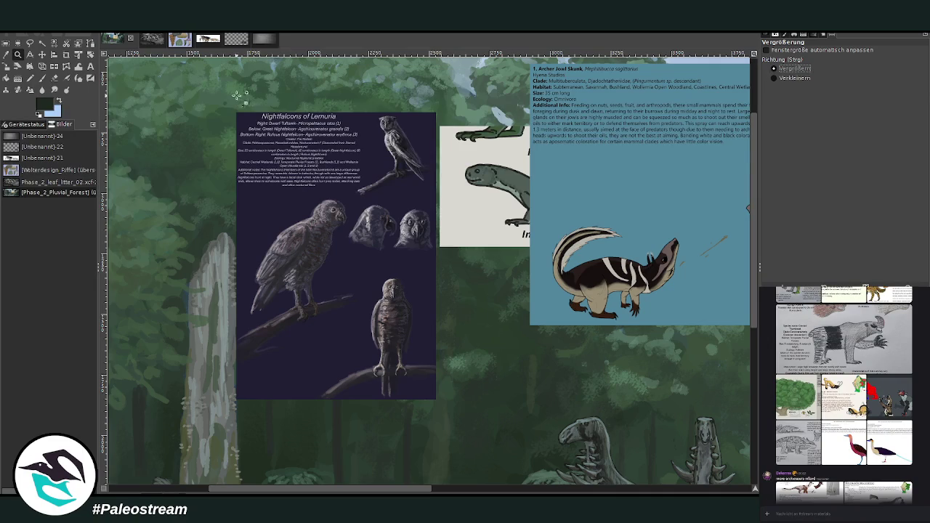
{"action": "left_click", "coordinate": [291, 131]}
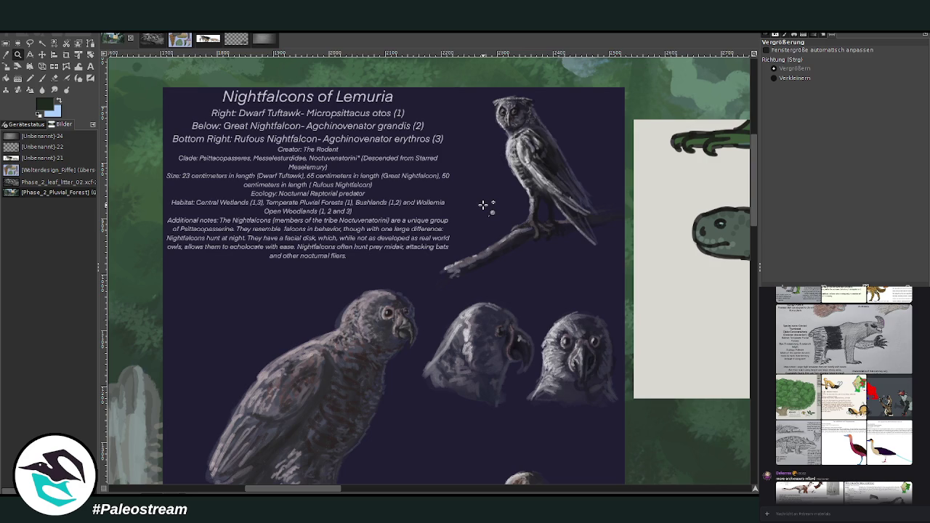
{"action": "scroll", "coordinate": [483, 205], "scroll_direction": "down", "scroll_amount": 3}
{"action": "scroll", "coordinate": [480, 205], "scroll_direction": "down", "scroll_amount": 3}
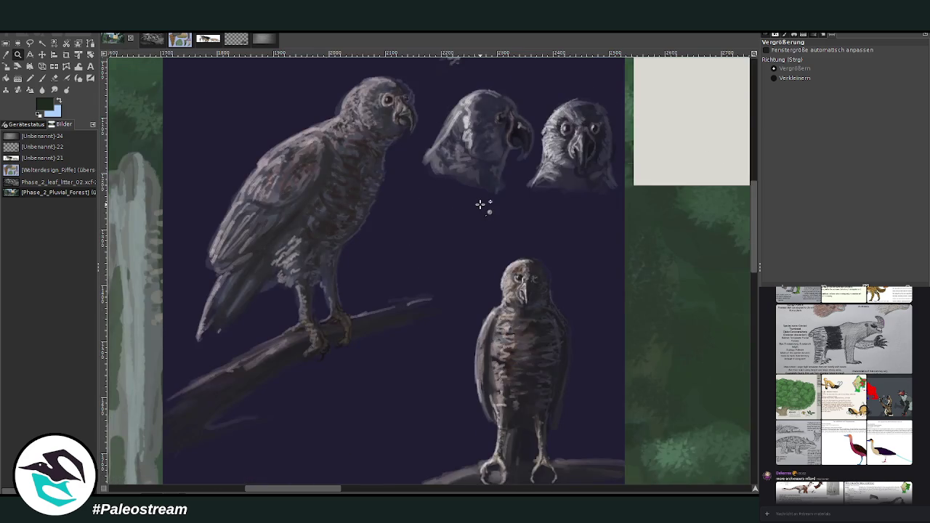
{"action": "scroll", "coordinate": [480, 205], "scroll_direction": "up", "scroll_amount": 9}
{"action": "scroll", "coordinate": [482, 205], "scroll_direction": "down", "scroll_amount": 3}
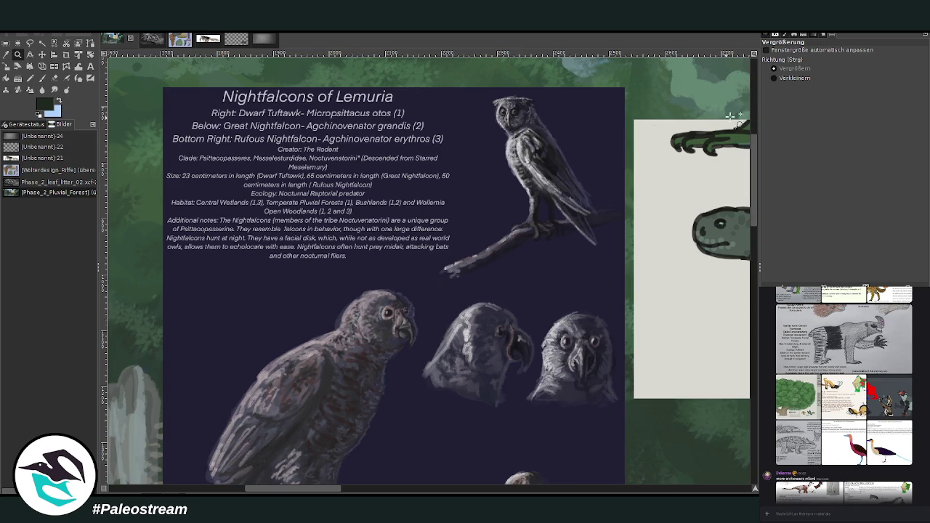
- Zoom back out so the whole forest scene fills the window
{"action": "left_click", "coordinate": [774, 78]}
{"action": "left_click", "coordinate": [268, 252]}
{"action": "left_click", "coordinate": [268, 252]}
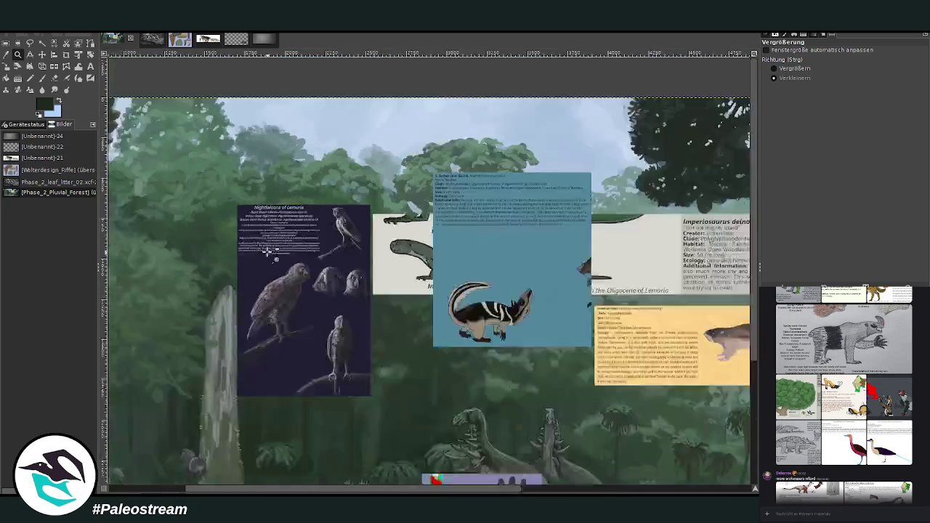
{"action": "left_click", "coordinate": [267, 252]}
{"action": "left_click", "coordinate": [774, 69]}
{"action": "left_click_drag", "start_coordinate": [228, 183], "coordinate": [640, 426]}
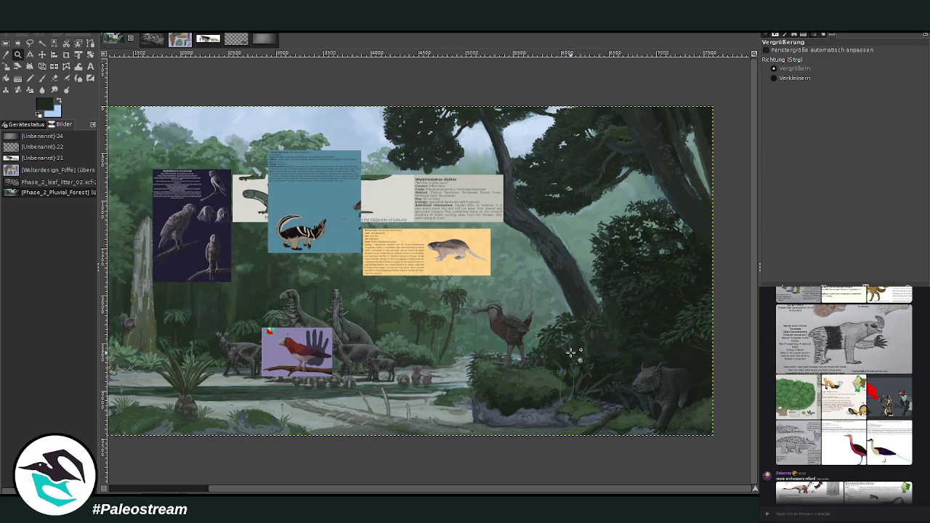
- Pan across the forest canvas, zoom in on the top-right parrot, then zoom back out
{"action": "left_click_drag", "start_coordinate": [416, 489], "coordinate": [331, 488]}
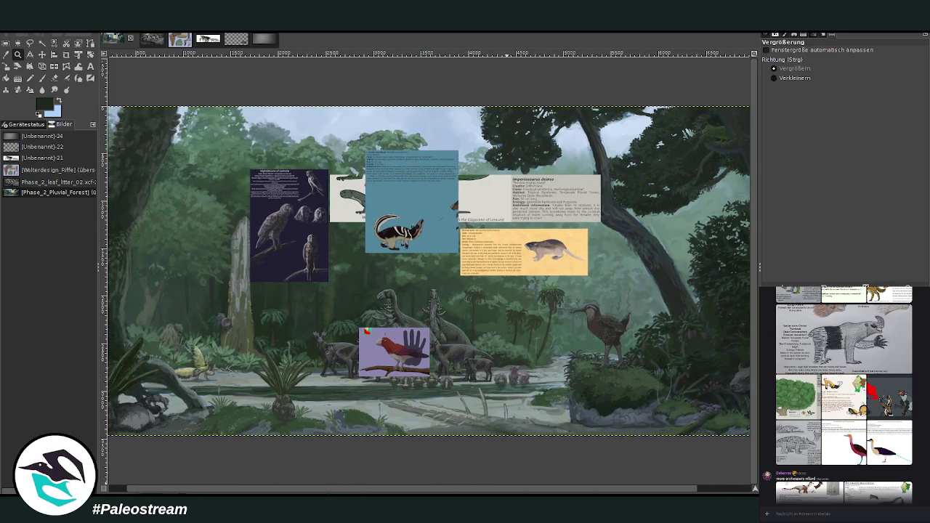
{"action": "scroll", "coordinate": [388, 436], "scroll_direction": "right", "scroll_amount": 3}
{"action": "scroll", "coordinate": [388, 436], "scroll_direction": "right", "scroll_amount": 1}
{"action": "scroll", "coordinate": [388, 436], "scroll_direction": "right", "scroll_amount": 1}
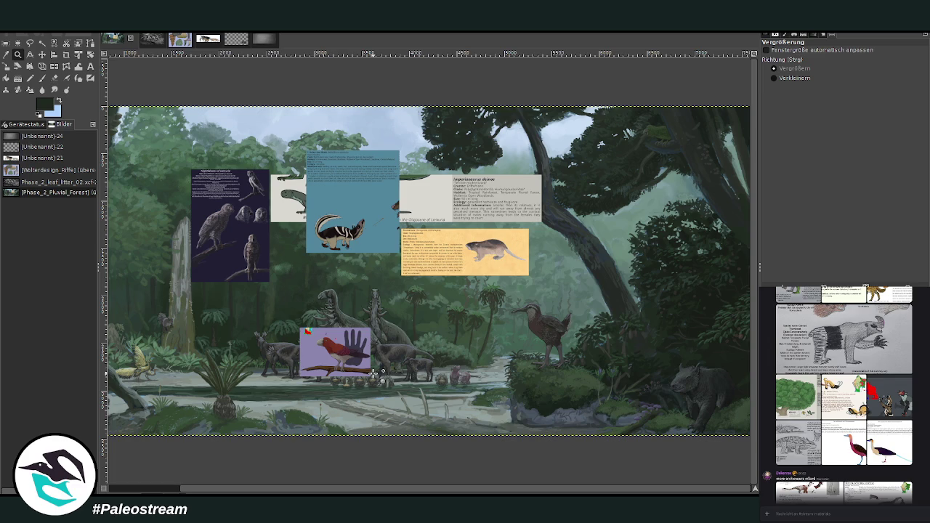
{"action": "left_click_drag", "start_coordinate": [307, 490], "coordinate": [124, 490]}
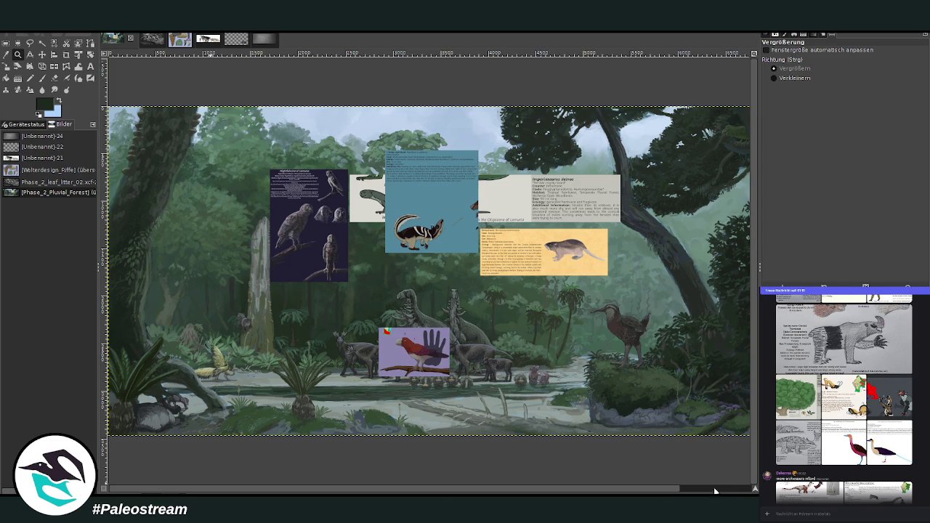
{"action": "scroll", "coordinate": [732, 492], "scroll_direction": "right", "scroll_amount": 2}
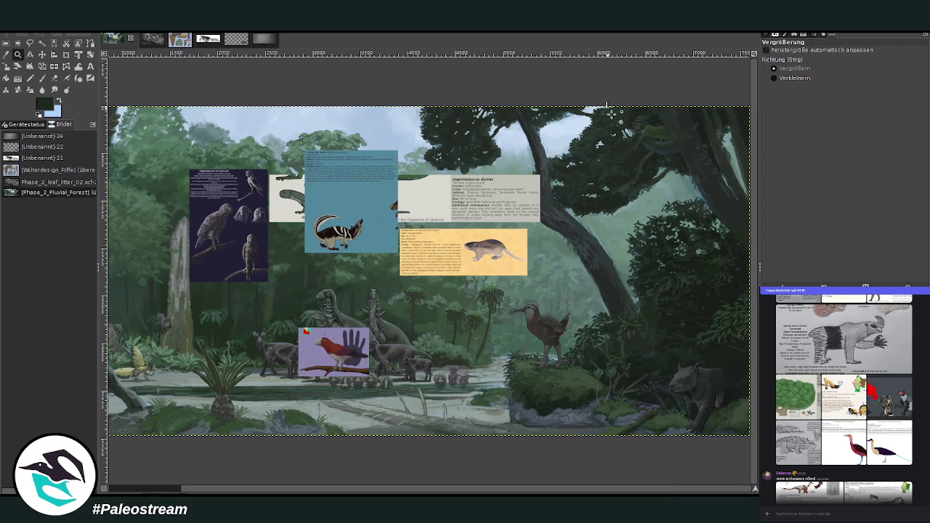
{"action": "left_click_drag", "start_coordinate": [606, 101], "coordinate": [709, 196]}
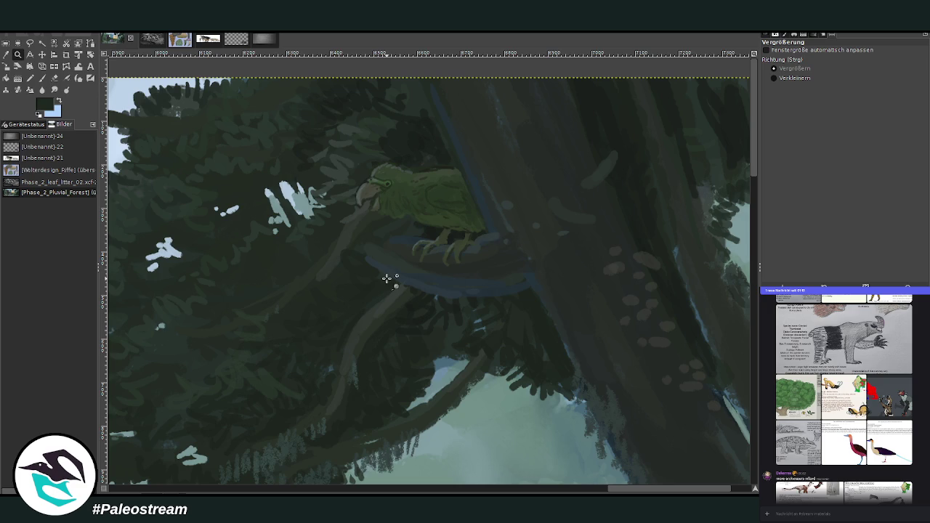
{"action": "left_click", "coordinate": [788, 77]}
{"action": "left_click", "coordinate": [632, 213]}
{"action": "left_click", "coordinate": [631, 214]}
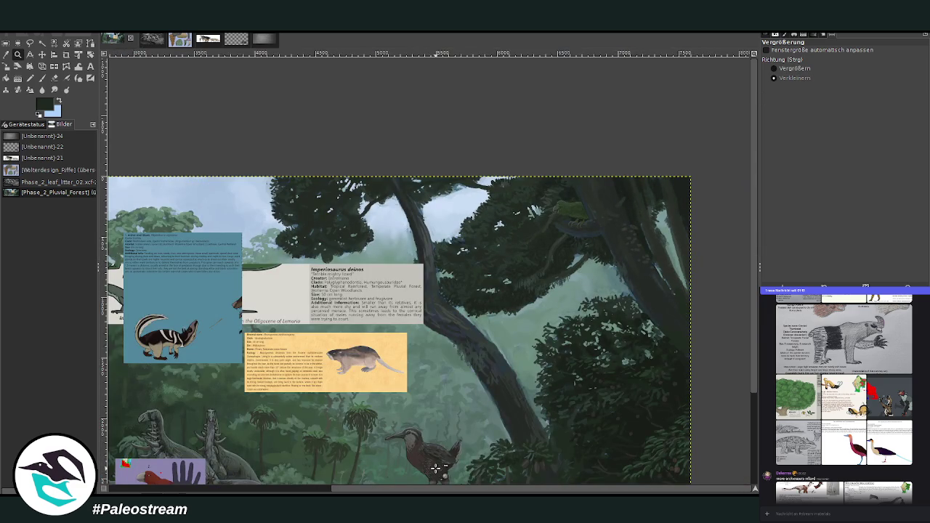
- Pan across the scene and scroll through the Discord reference images
{"action": "scroll", "coordinate": [430, 490], "scroll_direction": "up", "scroll_amount": 3}
{"action": "scroll", "coordinate": [361, 392], "scroll_direction": "down", "scroll_amount": 2}
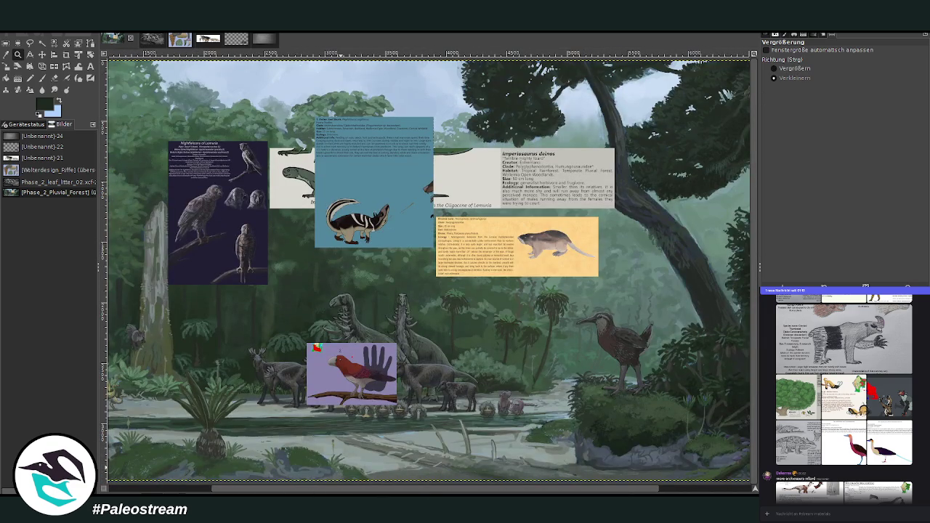
{"action": "mouse_move", "coordinate": [368, 492]}
{"action": "left_mouse_down"}
{"action": "mouse_move", "coordinate": [545, 493]}
{"action": "mouse_move", "coordinate": [188, 492]}
{"action": "mouse_move", "coordinate": [520, 493]}
{"action": "left_mouse_up"}
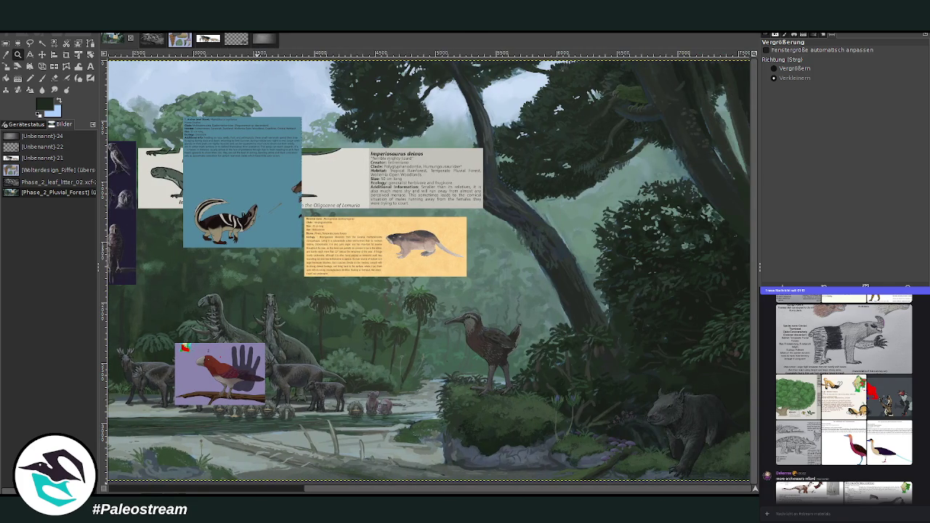
{"action": "scroll", "coordinate": [843, 400], "scroll_direction": "up", "scroll_amount": 2}
{"action": "scroll", "coordinate": [843, 399], "scroll_direction": "up", "scroll_amount": 3}
{"action": "scroll", "coordinate": [842, 400], "scroll_direction": "up", "scroll_amount": 3}
{"action": "scroll", "coordinate": [843, 400], "scroll_direction": "up", "scroll_amount": 3}
{"action": "scroll", "coordinate": [843, 399], "scroll_direction": "down", "scroll_amount": 5}
{"action": "scroll", "coordinate": [843, 400], "scroll_direction": "down", "scroll_amount": 5}
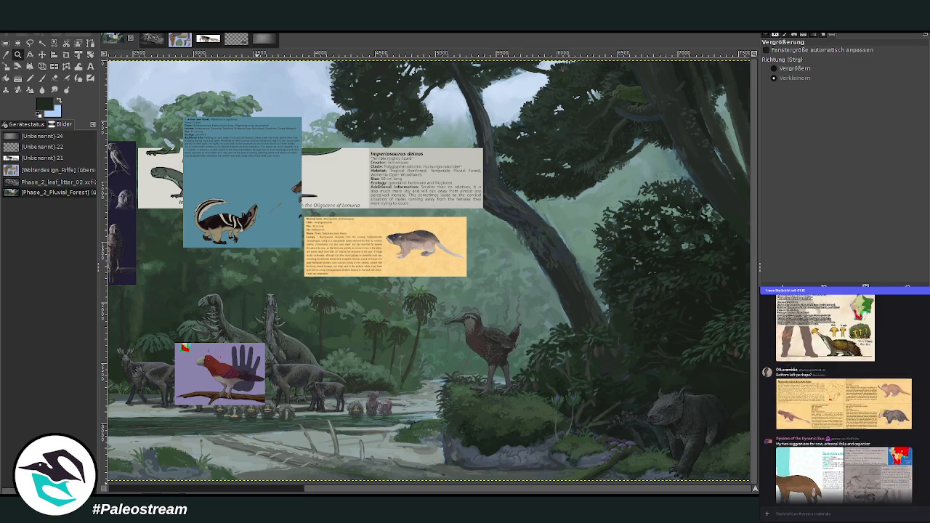
{"action": "scroll", "coordinate": [843, 400], "scroll_direction": "down", "scroll_amount": 5}
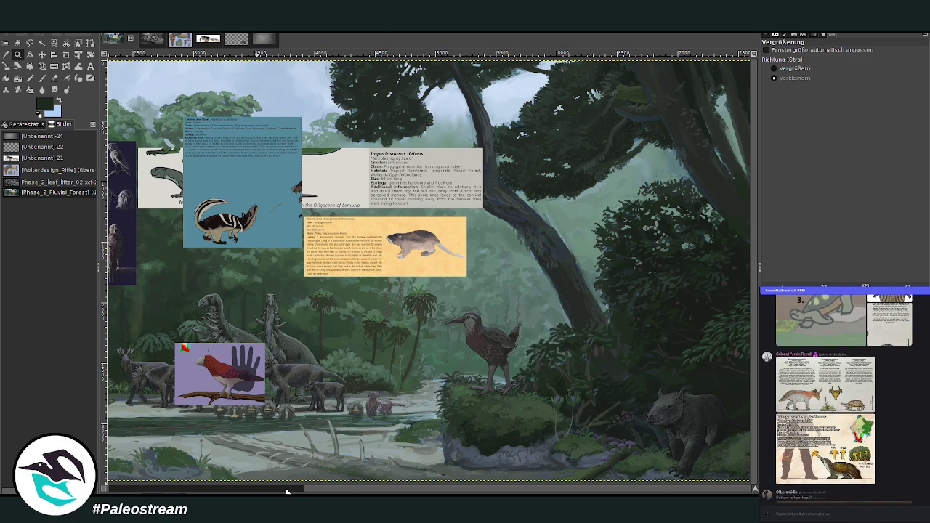
{"action": "left_click_drag", "start_coordinate": [287, 492], "coordinate": [221, 492]}
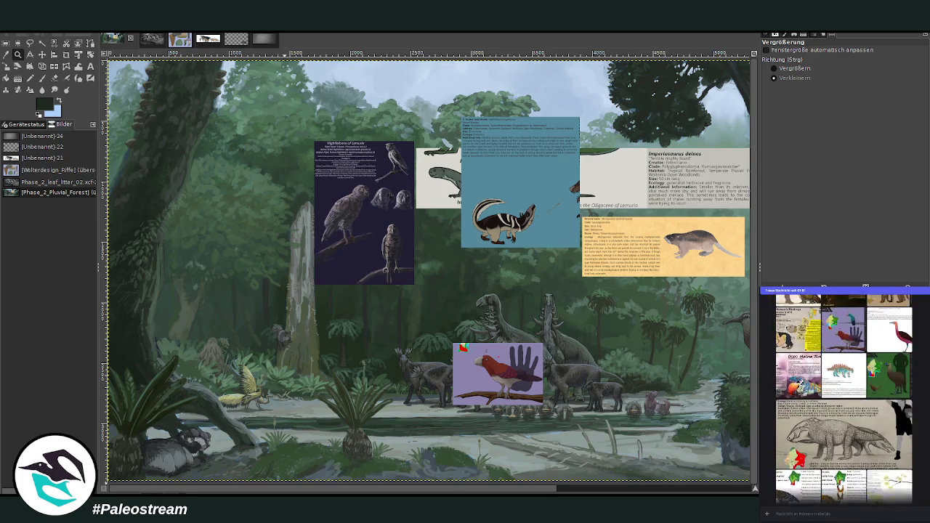
- View the Birds of Lemuria reference image enlarged, then close it
{"action": "left_click", "coordinate": [852, 411]}
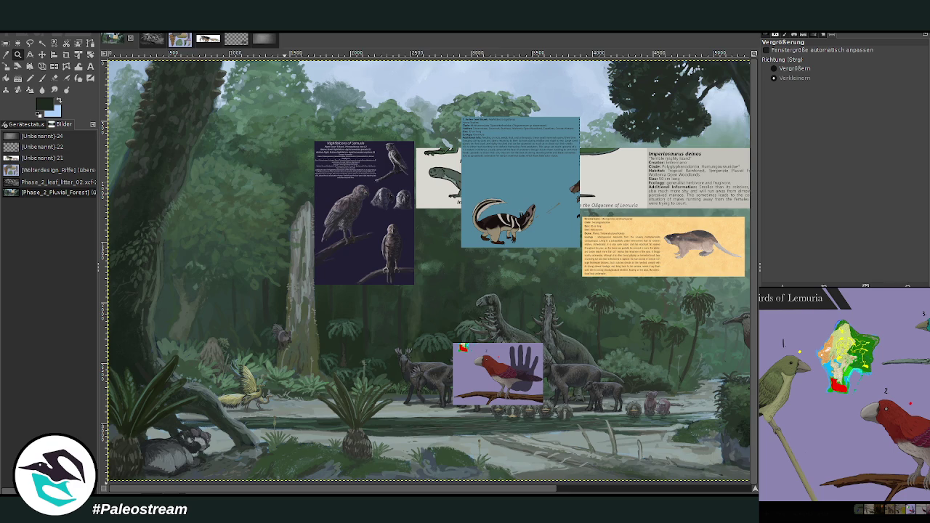
{"action": "scroll", "coordinate": [553, 189], "scroll_direction": "right", "scroll_amount": 5}
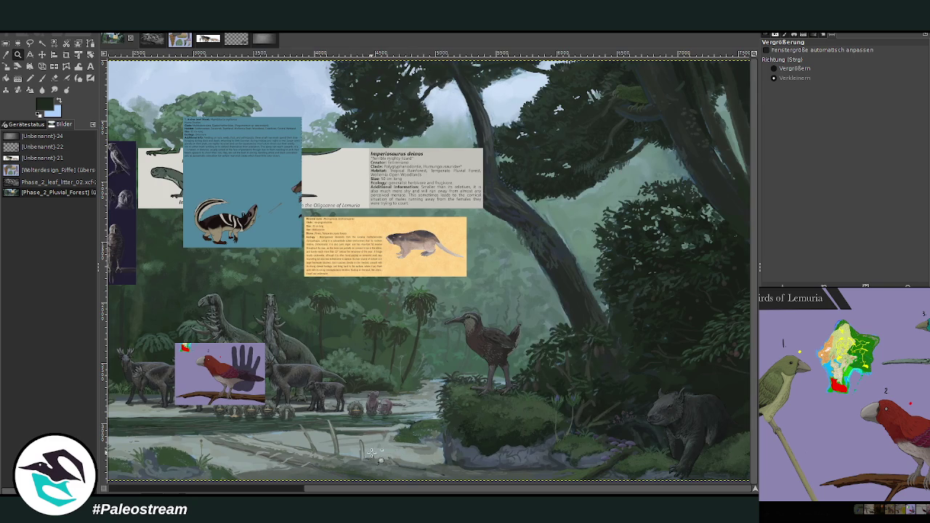
{"action": "scroll", "coordinate": [376, 487], "scroll_direction": "left", "scroll_amount": 1}
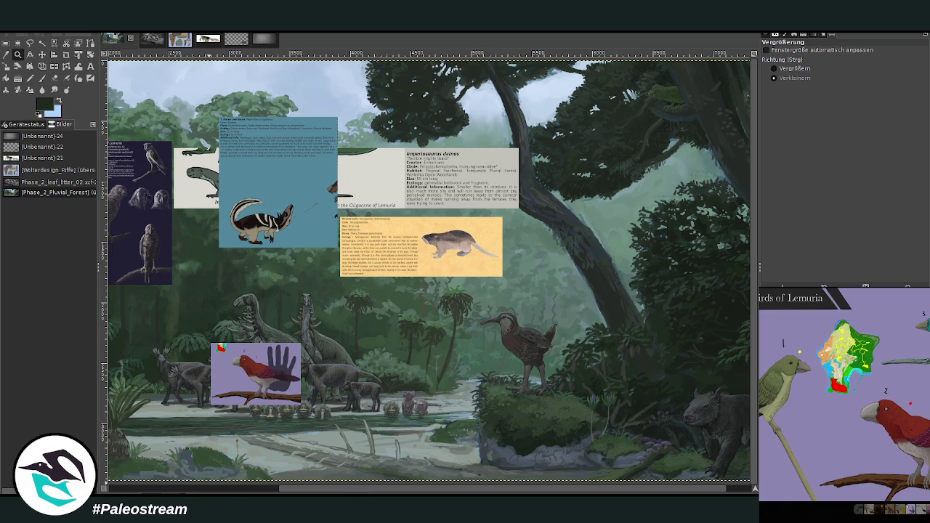
{"action": "left_click", "coordinate": [827, 511]}
- Scroll through the Discord reference images to find the plant sketch sheet
{"action": "scroll", "coordinate": [843, 400], "scroll_direction": "up", "scroll_amount": 3}
{"action": "scroll", "coordinate": [843, 399], "scroll_direction": "up", "scroll_amount": 3}
{"action": "scroll", "coordinate": [842, 400], "scroll_direction": "up", "scroll_amount": 3}
{"action": "scroll", "coordinate": [843, 399], "scroll_direction": "up", "scroll_amount": 3}
{"action": "scroll", "coordinate": [843, 400], "scroll_direction": "down", "scroll_amount": 2}
{"action": "scroll", "coordinate": [842, 400], "scroll_direction": "down", "scroll_amount": 2}
{"action": "scroll", "coordinate": [843, 400], "scroll_direction": "down", "scroll_amount": 2}
{"action": "scroll", "coordinate": [843, 399], "scroll_direction": "down", "scroll_amount": 2}
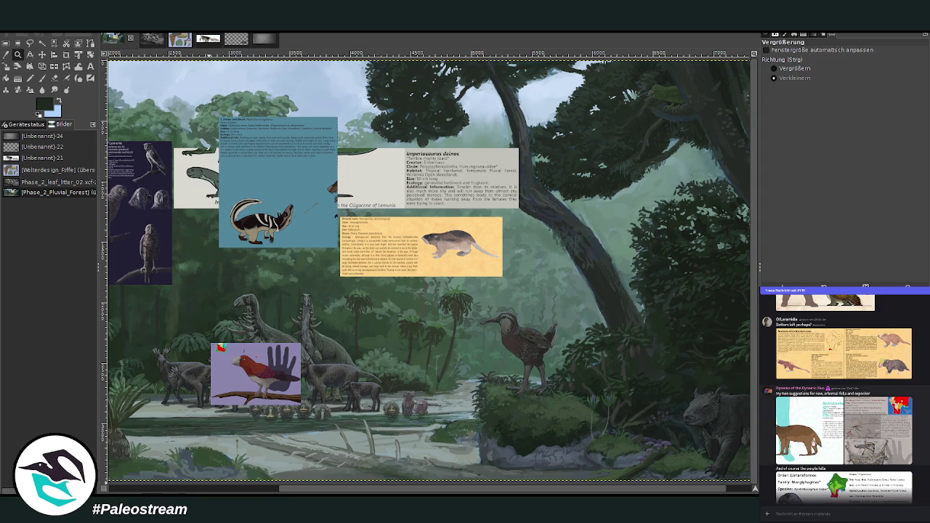
{"action": "scroll", "coordinate": [843, 399], "scroll_direction": "down", "scroll_amount": 2}
{"action": "scroll", "coordinate": [842, 400], "scroll_direction": "down", "scroll_amount": 2}
{"action": "scroll", "coordinate": [843, 400], "scroll_direction": "down", "scroll_amount": 2}
{"action": "scroll", "coordinate": [842, 400], "scroll_direction": "down", "scroll_amount": 2}
{"action": "scroll", "coordinate": [862, 479], "scroll_direction": "down", "scroll_amount": 4}
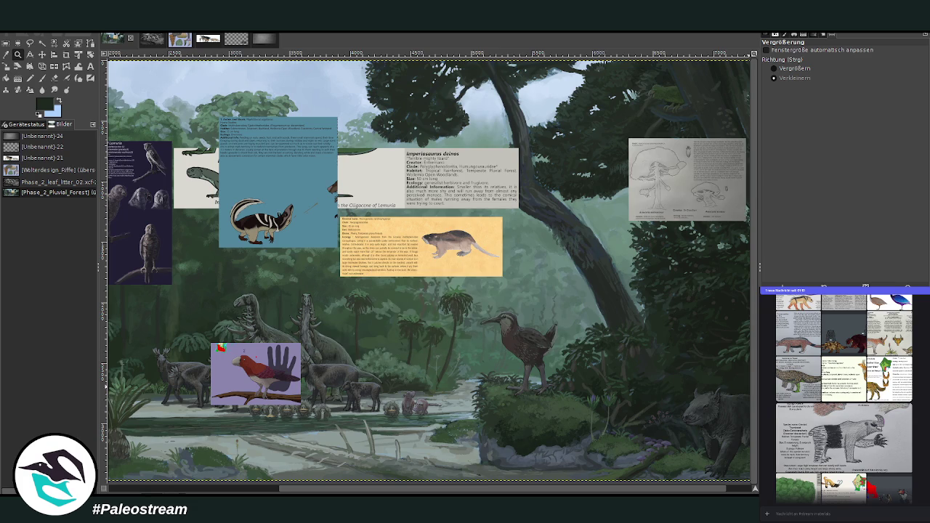
- Move the Araucaria sketch sheet just below the yellow info card and zoom in on it
{"action": "left_click", "coordinate": [44, 55]}
{"action": "left_click_drag", "start_coordinate": [629, 182], "coordinate": [331, 321]}
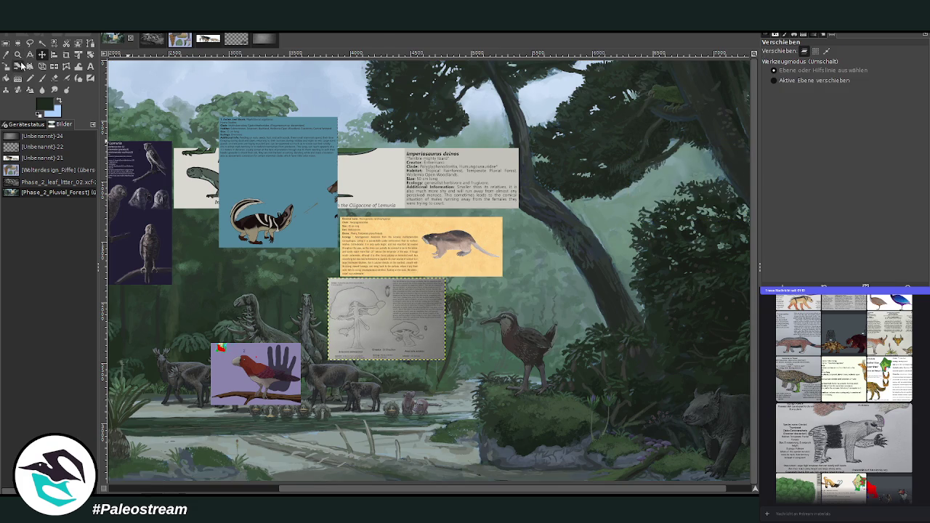
{"action": "left_click", "coordinate": [18, 54]}
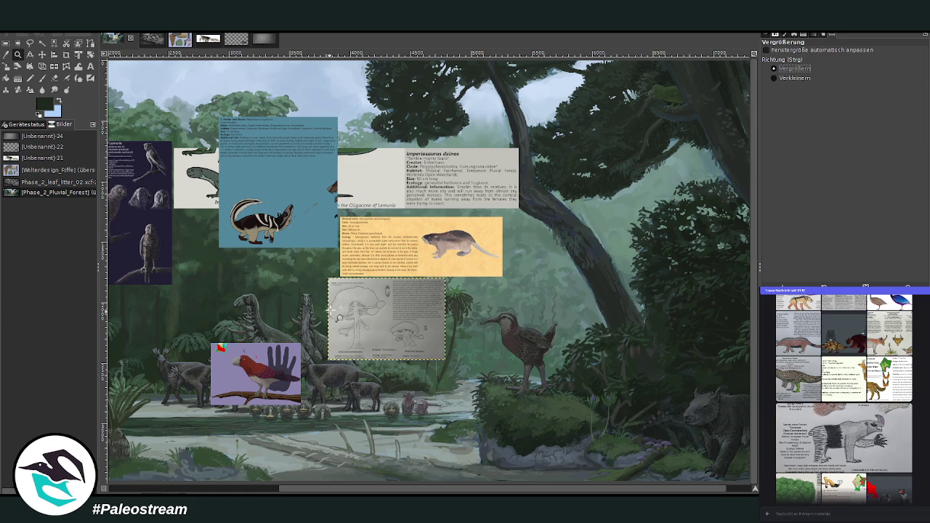
{"action": "left_click_drag", "start_coordinate": [345, 271], "coordinate": [442, 361]}
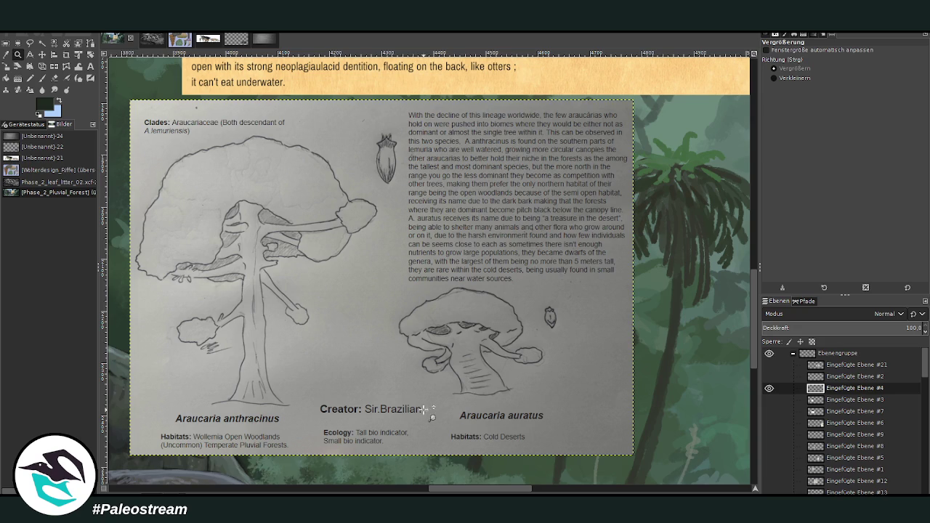
{"action": "left_click", "coordinate": [775, 77]}
- Zoom out to the whole forest scene, then zoom back in on the central cards
{"action": "left_click", "coordinate": [496, 231]}
{"action": "left_click", "coordinate": [495, 232]}
{"action": "left_click", "coordinate": [495, 231]}
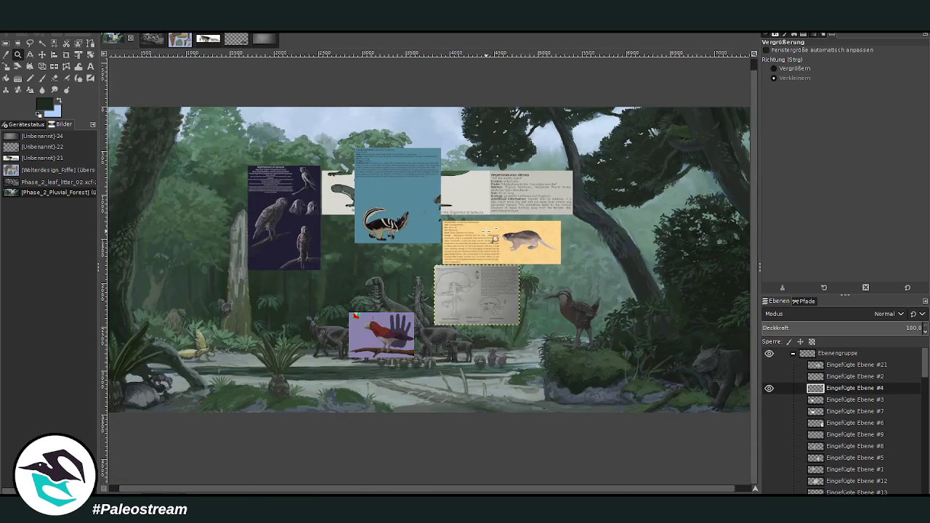
{"action": "left_click", "coordinate": [495, 231]}
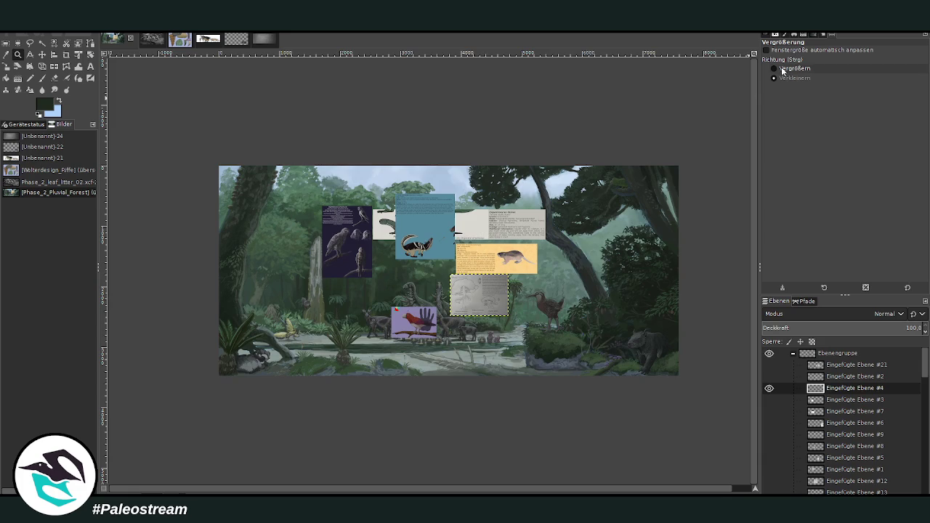
{"action": "left_click", "coordinate": [799, 69]}
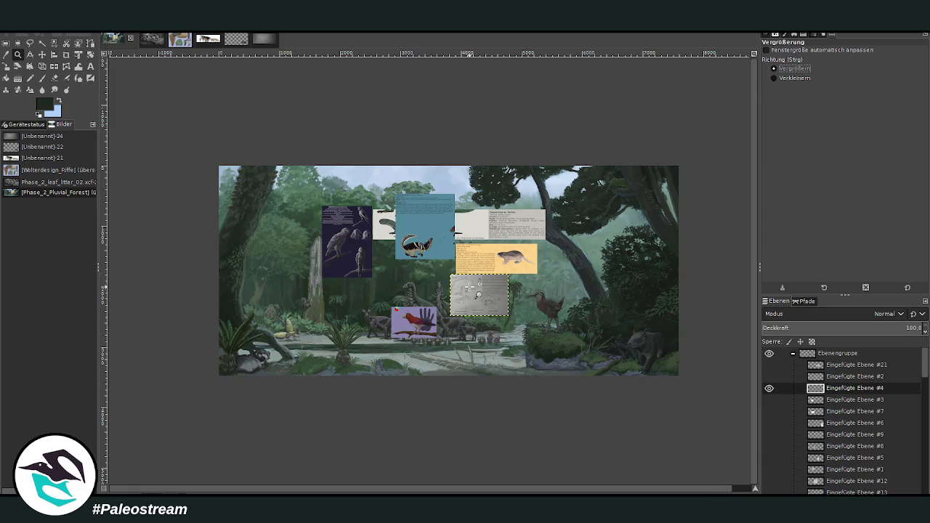
{"action": "left_click_drag", "start_coordinate": [370, 189], "coordinate": [580, 364]}
{"action": "scroll", "coordinate": [560, 357], "scroll_direction": "down", "scroll_amount": 1}
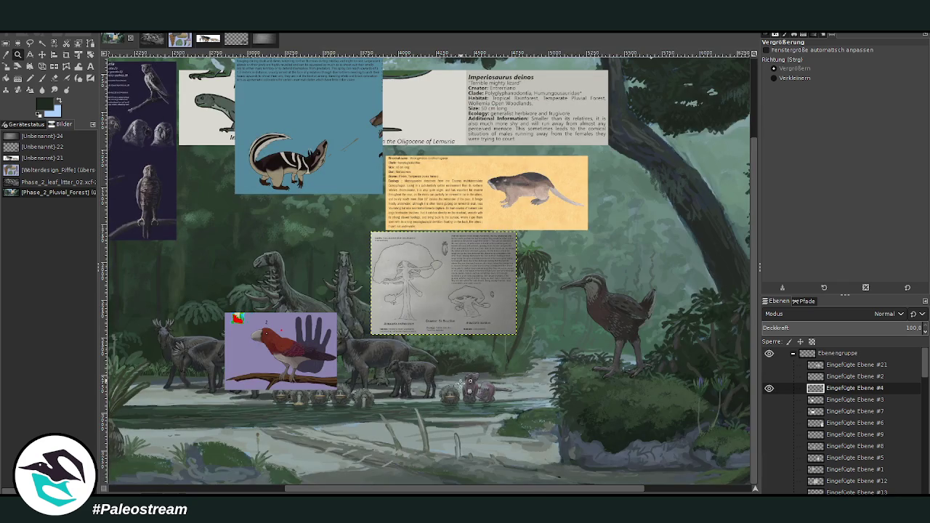
- Hide the plant sketch sheet layer and select layer Ebene #21
{"action": "left_click", "coordinate": [769, 389]}
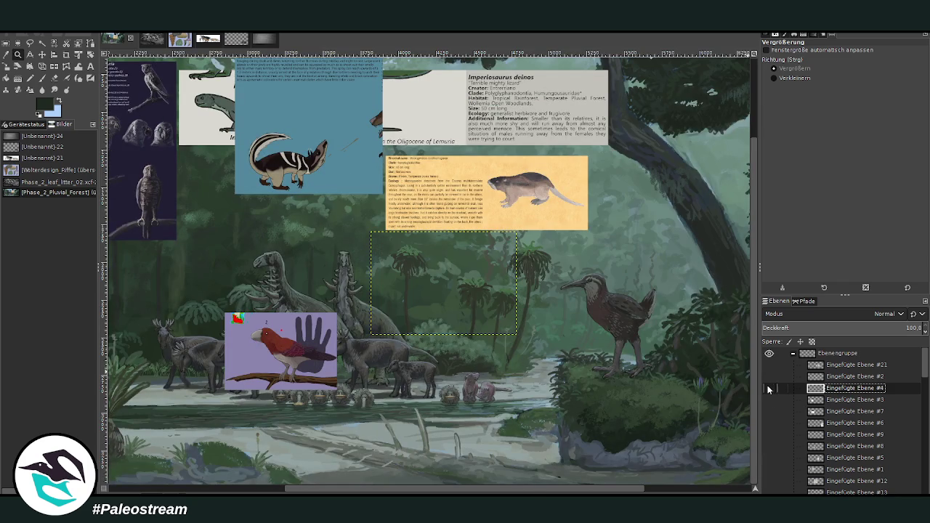
{"action": "mouse_move", "coordinate": [502, 487]}
{"action": "left_mouse_down"}
{"action": "mouse_move", "coordinate": [539, 487]}
{"action": "mouse_move", "coordinate": [528, 488]}
{"action": "left_mouse_up"}
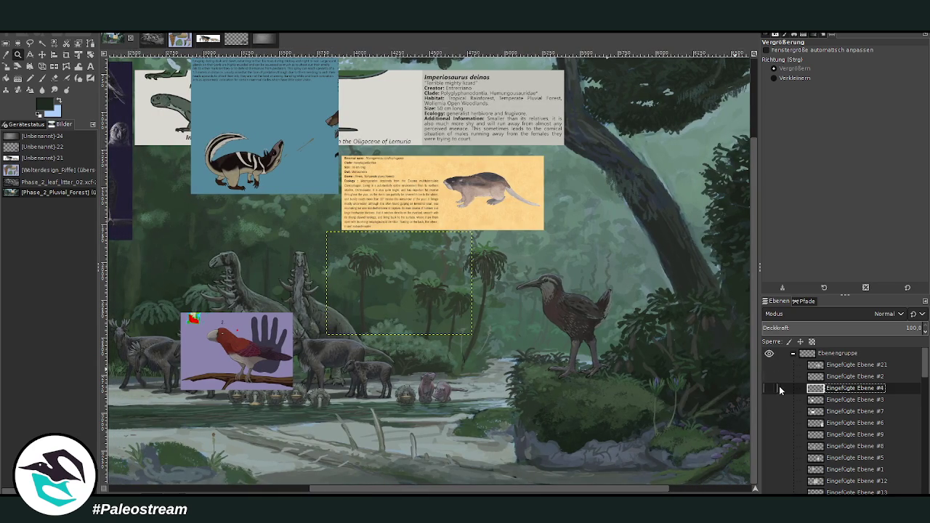
{"action": "scroll", "coordinate": [848, 410], "scroll_direction": "down", "scroll_amount": 3}
{"action": "scroll", "coordinate": [847, 411], "scroll_direction": "down", "scroll_amount": 2}
{"action": "scroll", "coordinate": [848, 411], "scroll_direction": "down", "scroll_amount": 2}
{"action": "scroll", "coordinate": [846, 411], "scroll_direction": "down", "scroll_amount": 2}
{"action": "scroll", "coordinate": [844, 411], "scroll_direction": "down", "scroll_amount": 1}
{"action": "scroll", "coordinate": [844, 411], "scroll_direction": "down", "scroll_amount": 1}
{"action": "left_click", "coordinate": [823, 436]}
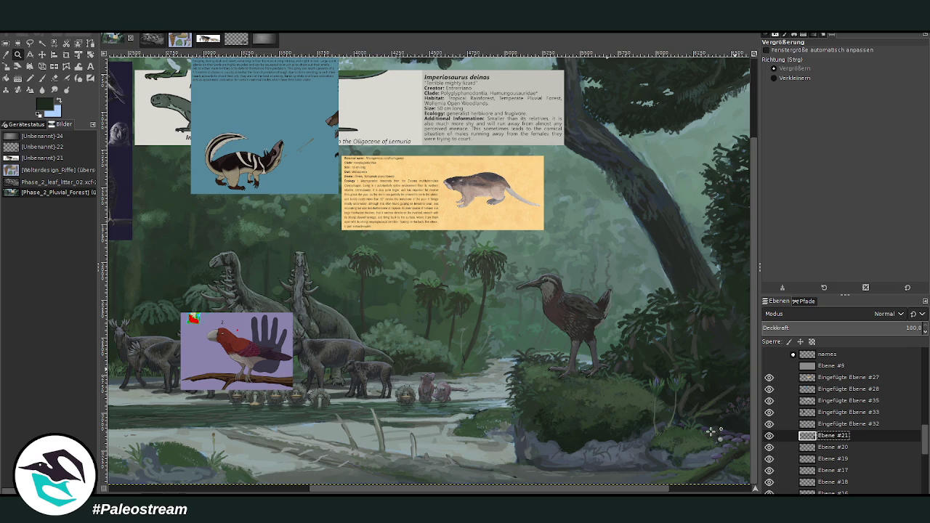
- Move the purple bird card to the upper right, above the riverbank
{"action": "left_click_drag", "start_coordinate": [306, 333], "coordinate": [611, 482]}
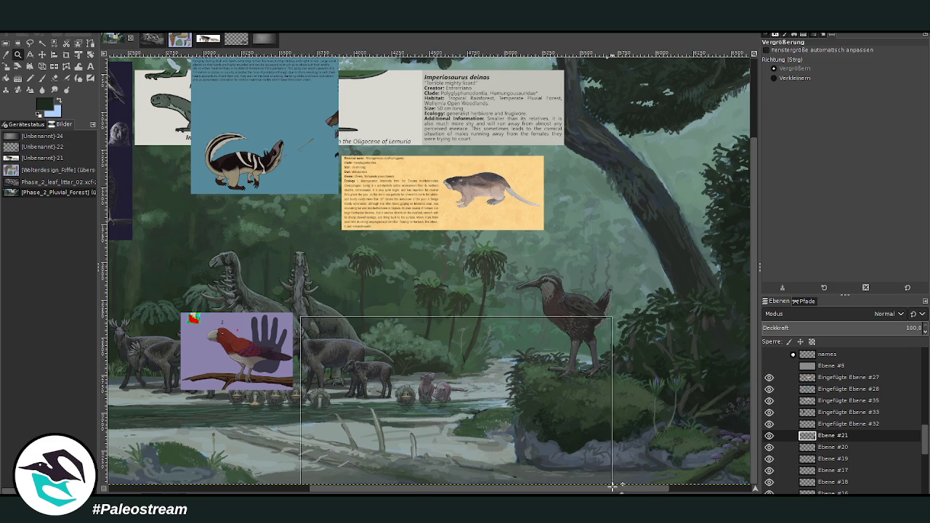
{"action": "scroll", "coordinate": [312, 196], "scroll_direction": "left", "scroll_amount": 3}
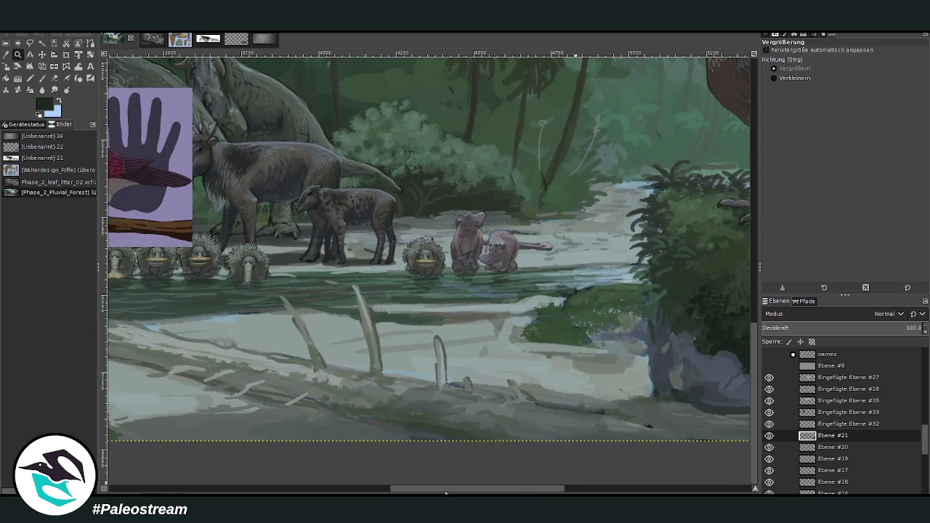
{"action": "key", "text": "m"}
{"action": "left_click_drag", "start_coordinate": [162, 145], "coordinate": [684, 125]}
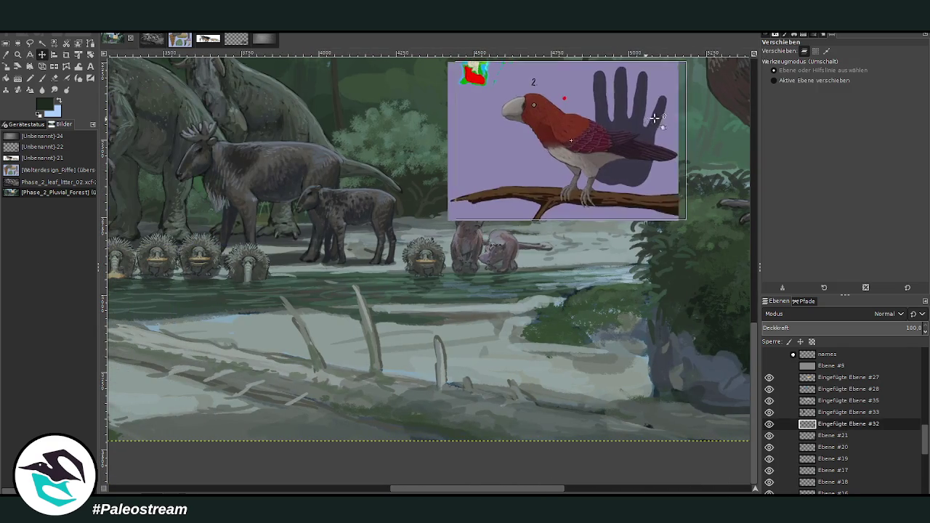
- Add a new empty layer Ebene #22 above Ebene #21, leaving its name unchanged
{"action": "double_click", "coordinate": [851, 435]}
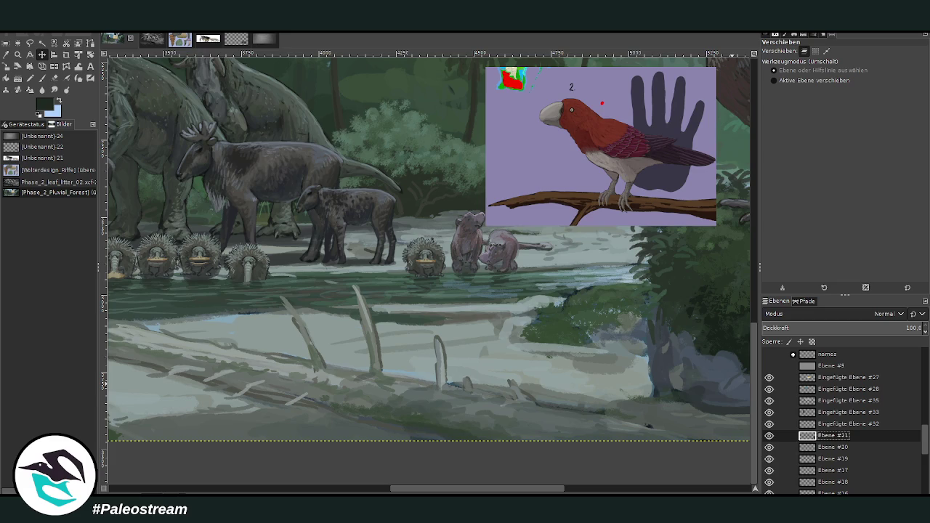
{"action": "key", "text": "Escape"}
{"action": "key", "text": "shift+ctrl+n"}
{"action": "left_click", "coordinate": [30, 67]}
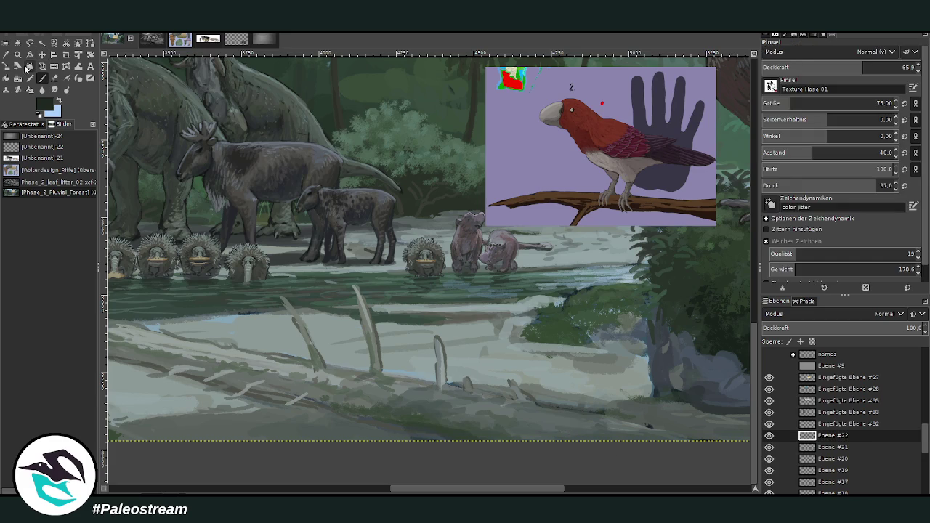
- Zoom in on the riverbank and set up a smaller Chalk 03 paintbrush
{"action": "left_click", "coordinate": [18, 55]}
{"action": "left_click_drag", "start_coordinate": [324, 59], "coordinate": [718, 421]}
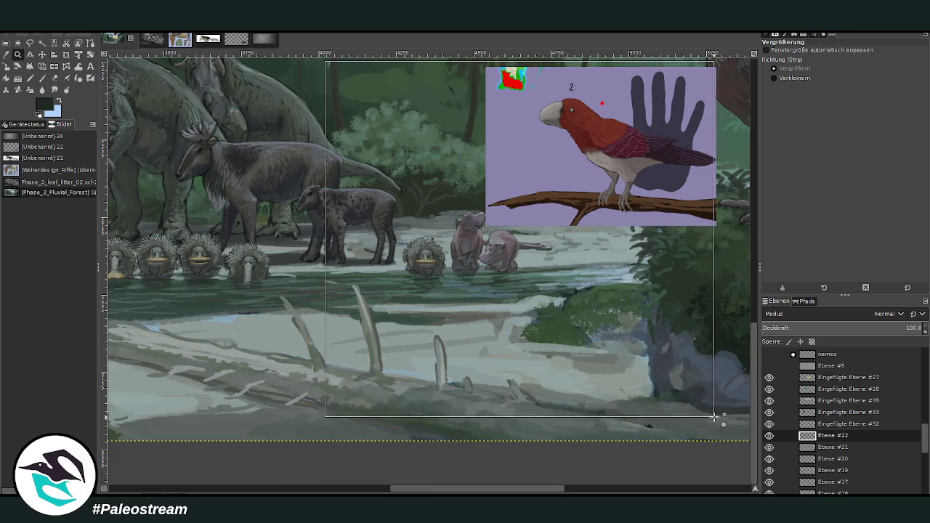
{"action": "key", "text": "p"}
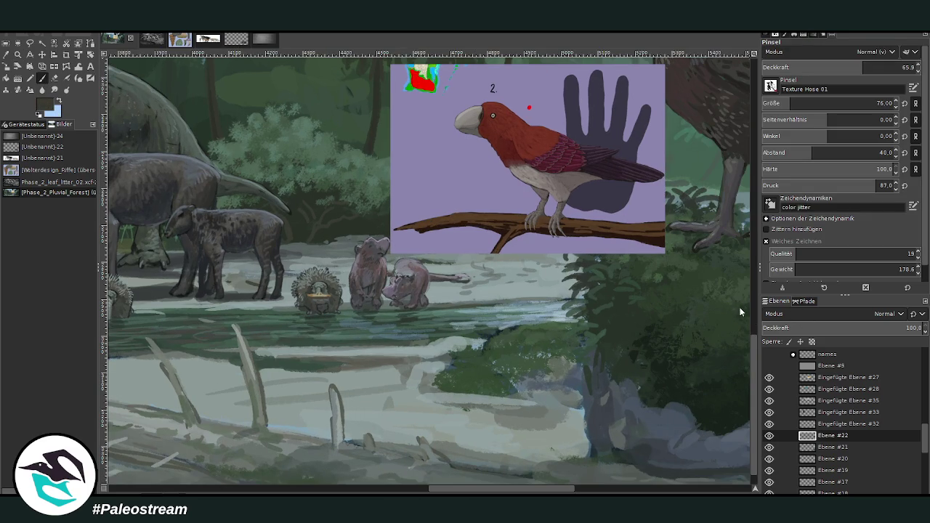
{"action": "key", "text": "period"}
{"action": "key", "text": "bracketleft"}
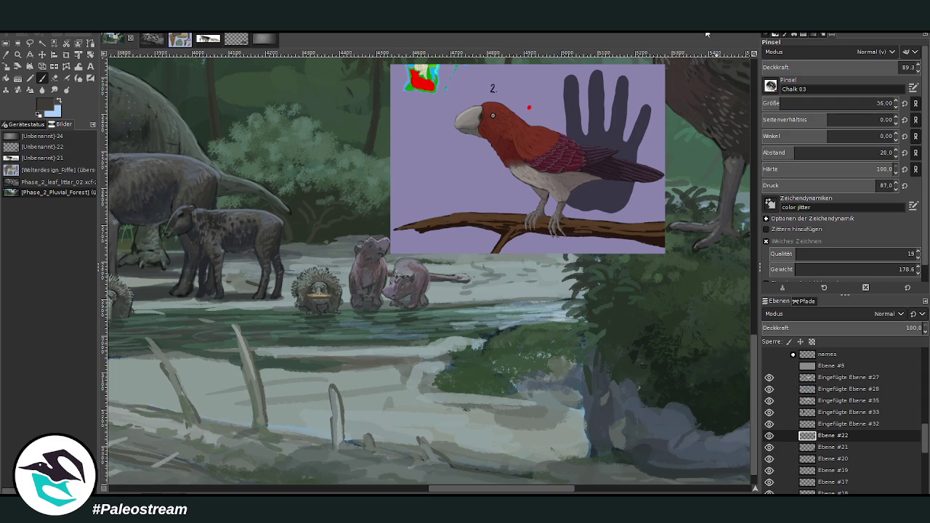
- Dab dark pebbles across the pale riverbank and along the water's edge
{"action": "left_click", "coordinate": [537, 401]}
{"action": "left_click", "coordinate": [485, 432]}
{"action": "left_click_drag", "start_coordinate": [544, 405], "coordinate": [571, 405]}
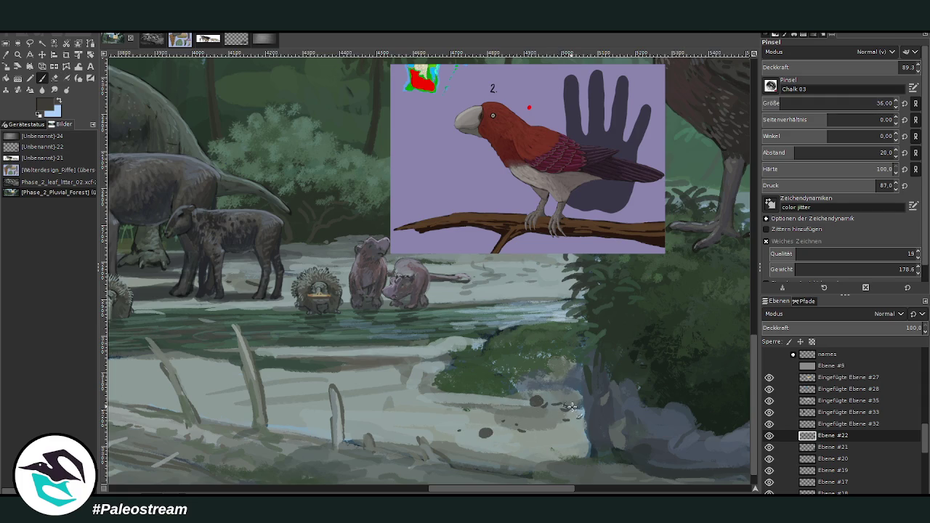
{"action": "left_click", "coordinate": [454, 396]}
{"action": "left_click", "coordinate": [412, 385]}
{"action": "left_click", "coordinate": [420, 381]}
{"action": "left_click", "coordinate": [371, 375]}
{"action": "left_click", "coordinate": [392, 376]}
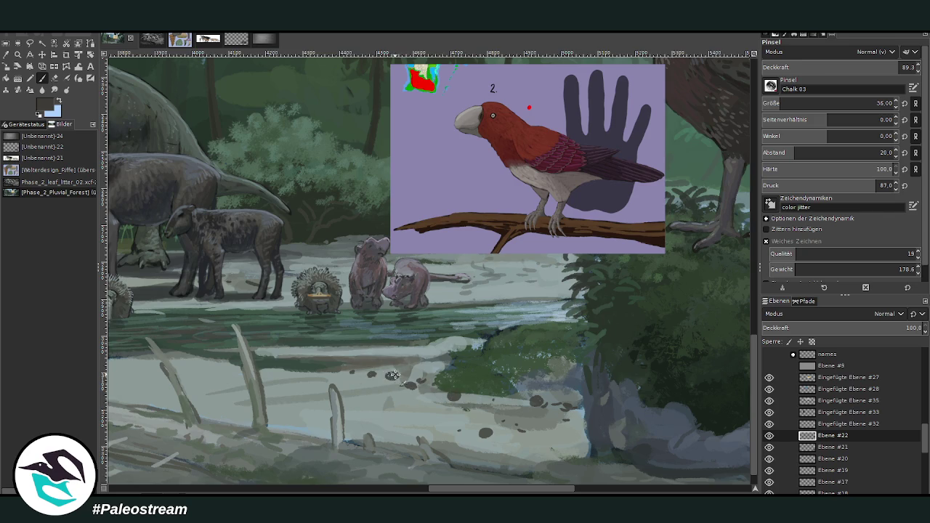
{"action": "left_click", "coordinate": [357, 434]}
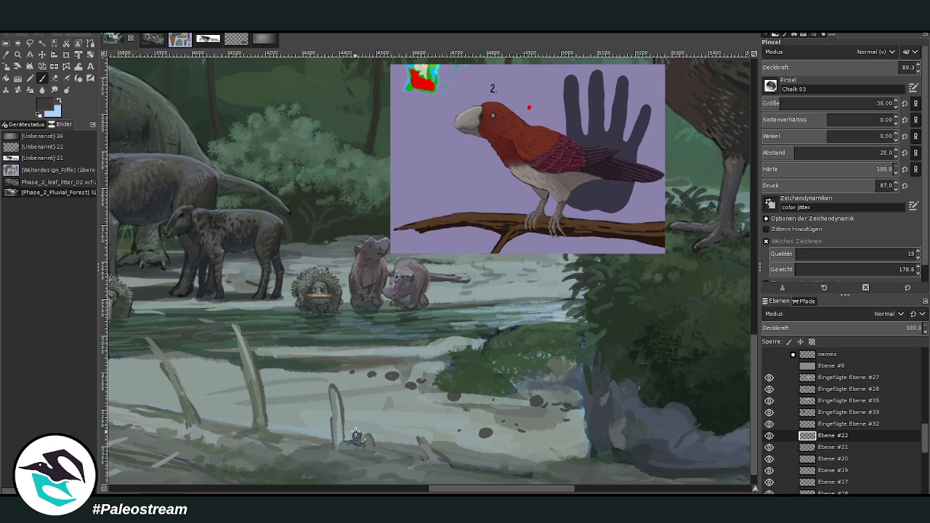
{"action": "left_click", "coordinate": [412, 447]}
{"action": "left_click", "coordinate": [509, 449]}
{"action": "left_click", "coordinate": [574, 451]}
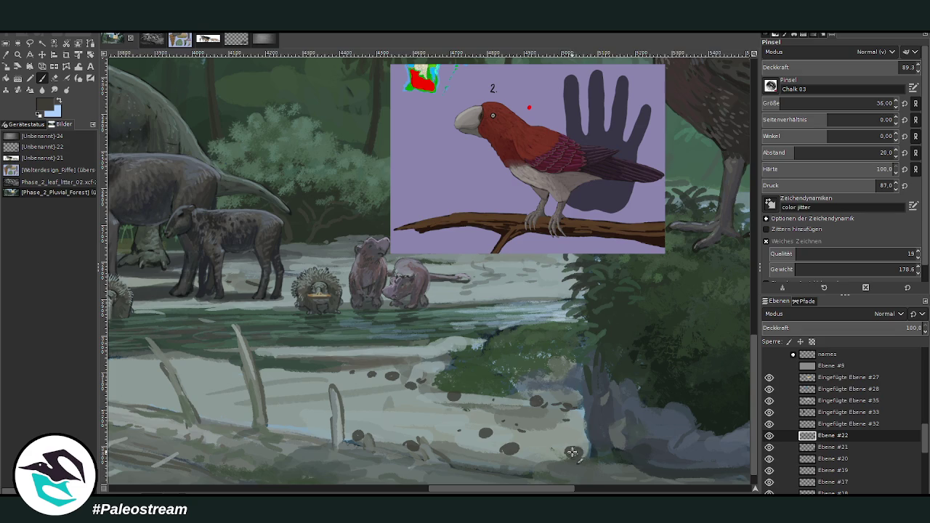
- Set the brush to size 46 at 82.6 opacity and dab pebbles on the middle bank
{"action": "left_click", "coordinate": [783, 103]}
{"action": "left_click_drag", "start_coordinate": [895, 68], "coordinate": [883, 66]}
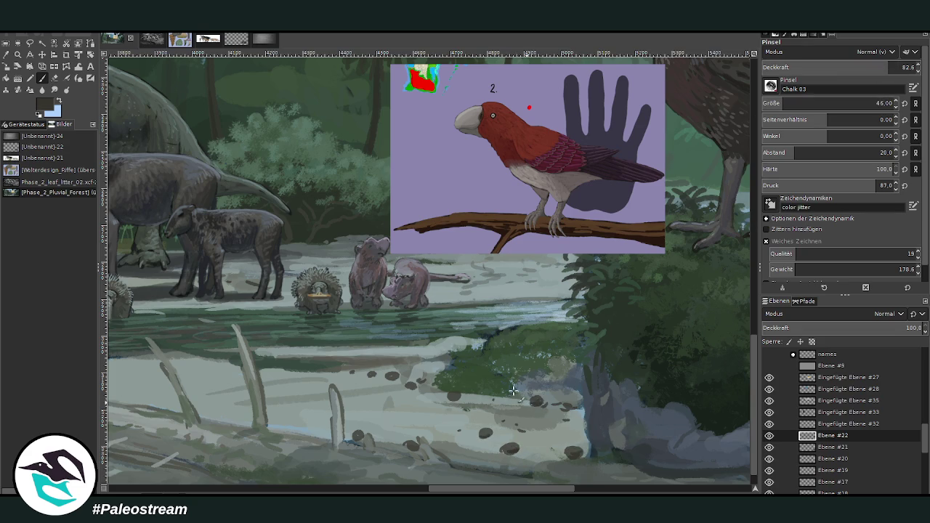
{"action": "left_click", "coordinate": [434, 389]}
{"action": "left_click", "coordinate": [492, 397]}
{"action": "left_click", "coordinate": [510, 396]}
{"action": "left_click", "coordinate": [573, 404]}
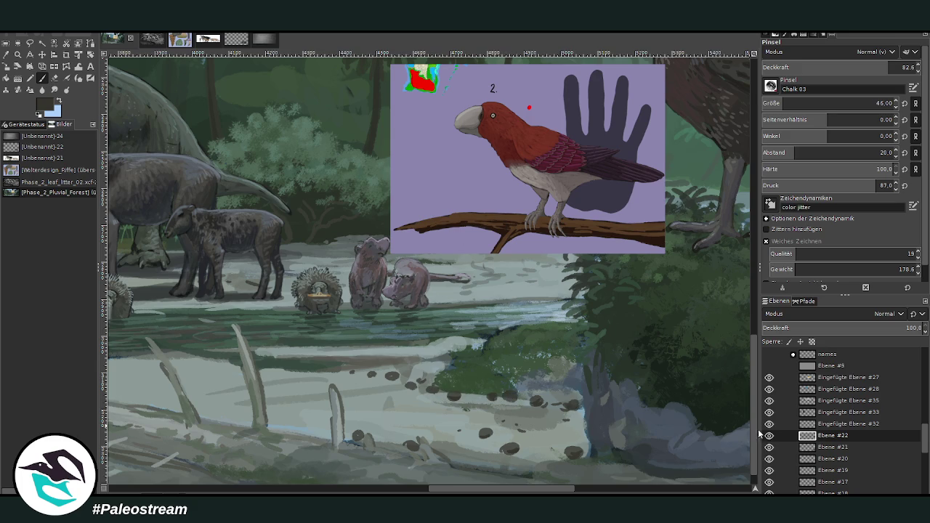
- Scatter more dark pebbles over the lower and upper riverbank near the water
{"action": "scroll", "coordinate": [652, 393], "scroll_direction": "down", "scroll_amount": 1}
{"action": "left_click", "coordinate": [556, 435]}
{"action": "left_click", "coordinate": [606, 435]}
{"action": "left_click", "coordinate": [590, 438]}
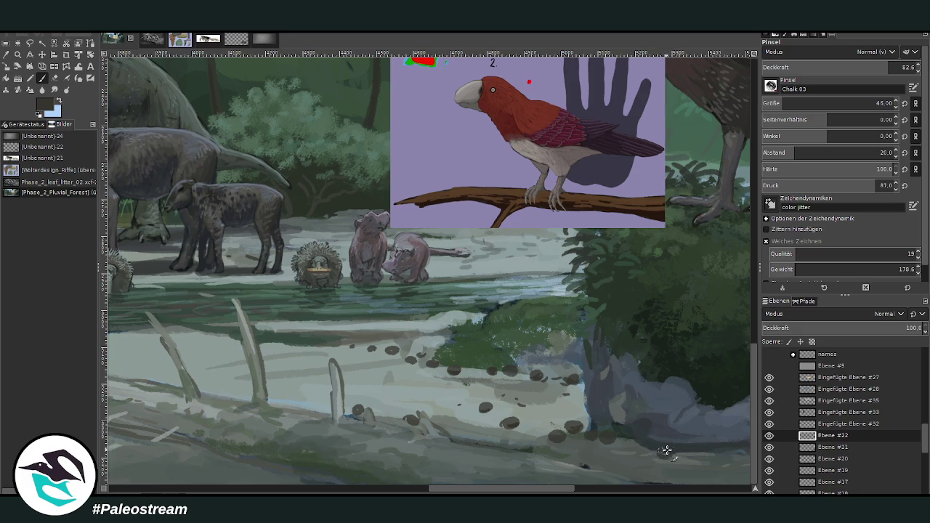
{"action": "left_click", "coordinate": [637, 448]}
{"action": "left_click", "coordinate": [367, 360]}
{"action": "left_click", "coordinate": [298, 349]}
{"action": "left_click", "coordinate": [291, 356]}
{"action": "left_click", "coordinate": [404, 331]}
{"action": "left_click", "coordinate": [420, 331]}
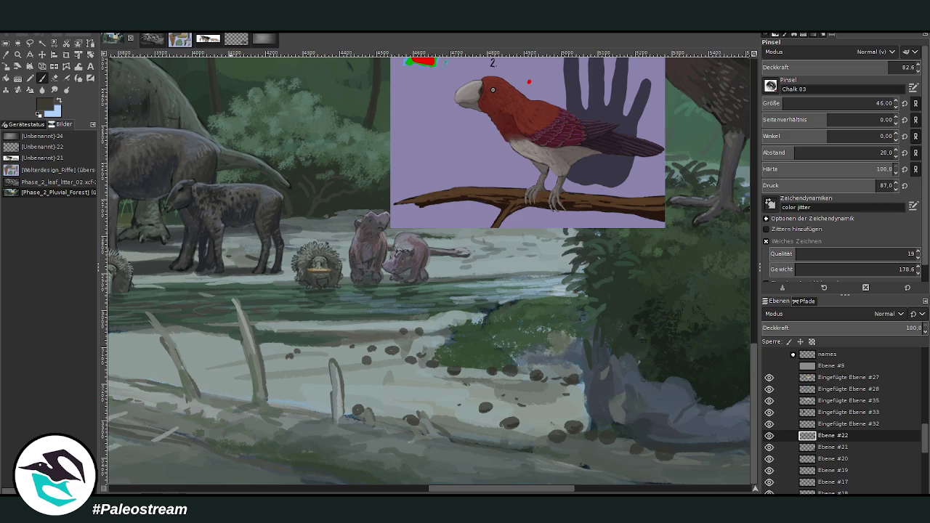
- Post the araucaria photo in the chat beside GIMP and preview it enlarged
{"action": "left_click", "coordinate": [847, 510]}
{"action": "key", "text": "ctrl+v"}
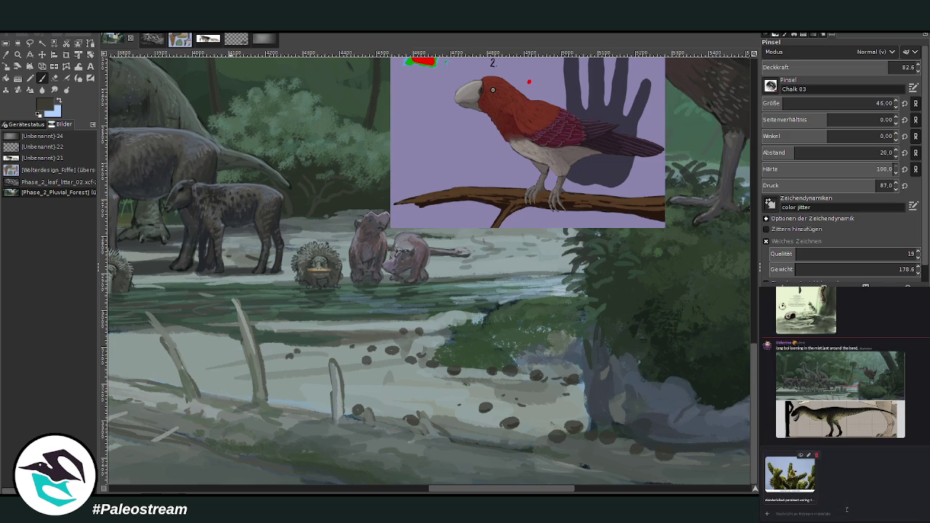
{"action": "key", "text": "Return"}
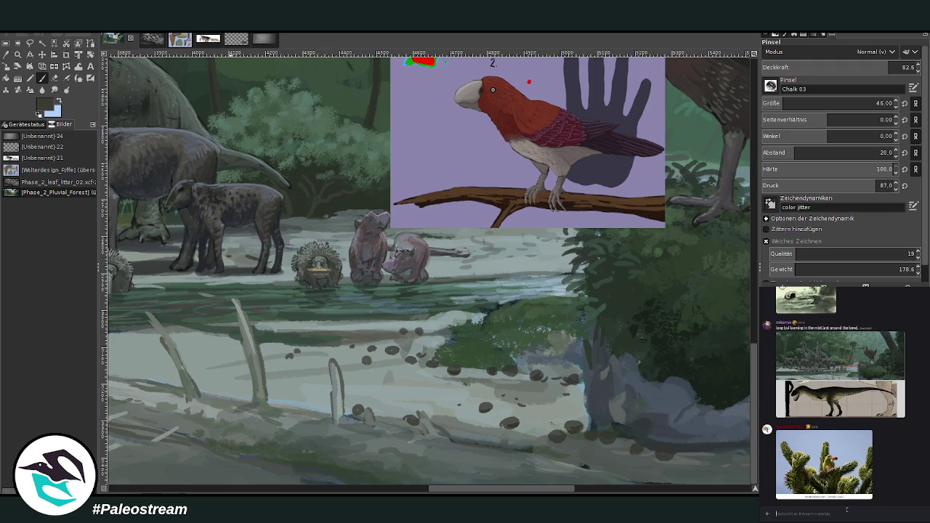
{"action": "left_click", "coordinate": [846, 481]}
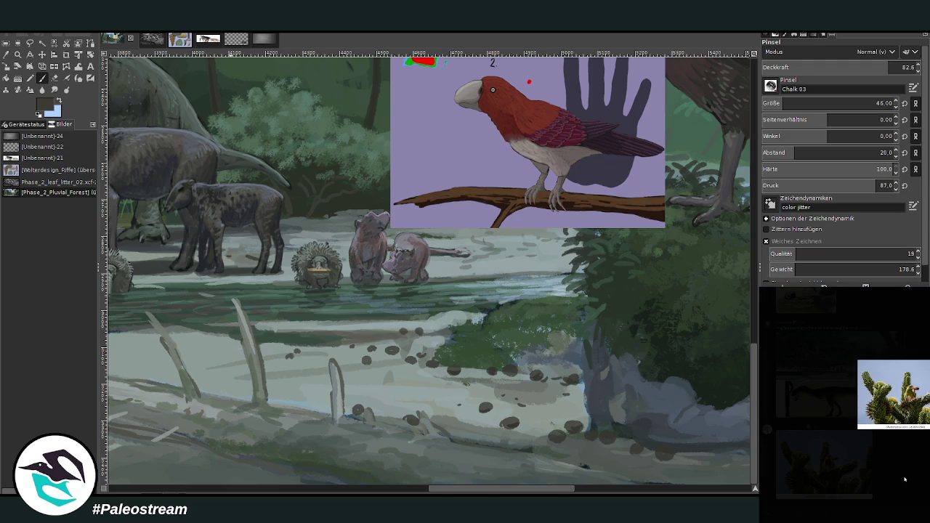
{"action": "left_click", "coordinate": [774, 519]}
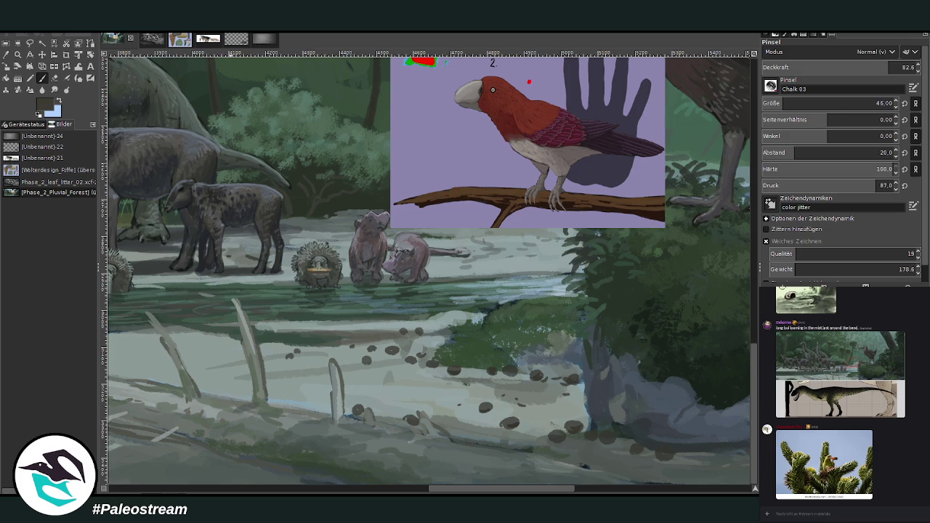
- Post the frontiersin.org article link in the chat
{"action": "key", "text": "ctrl+v"}
{"action": "key", "text": "Return"}
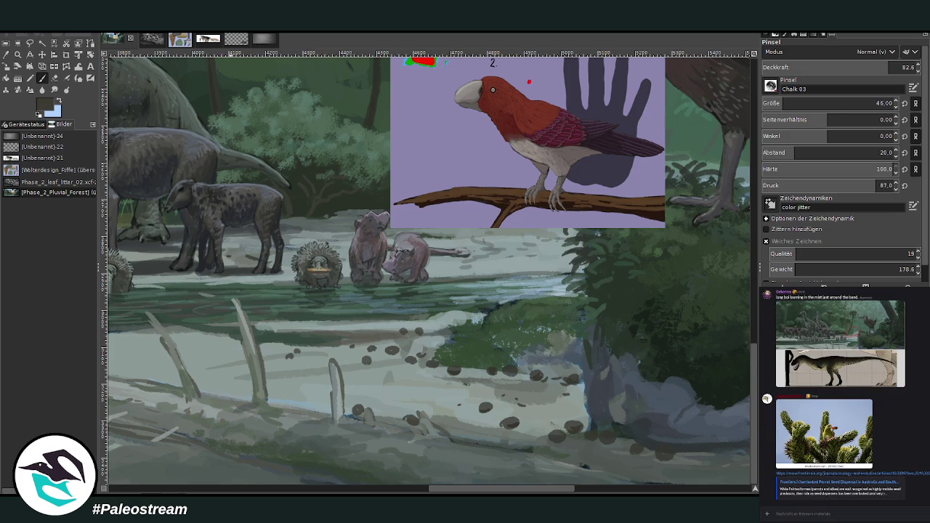
{"action": "left_click", "coordinate": [17, 54]}
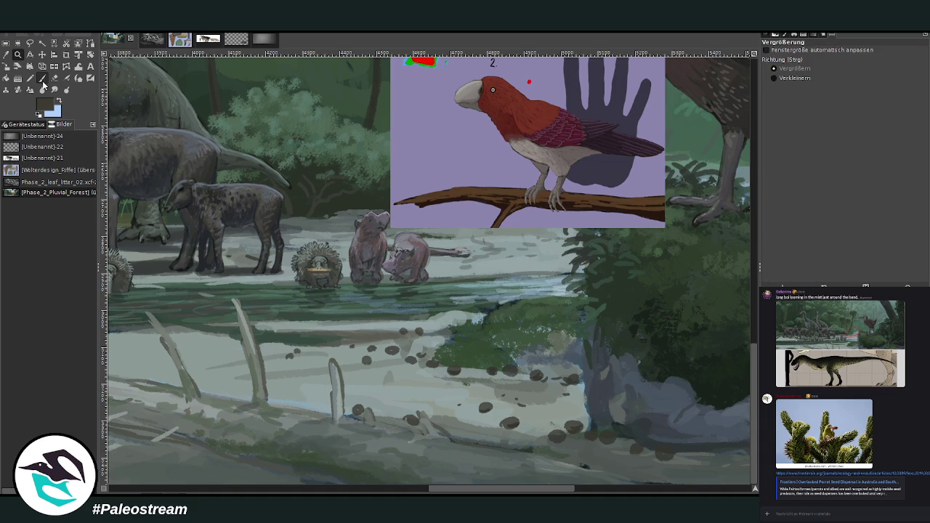
- Zoom into the riverbank, sample dark foliage and grey tones, and shrink the brush to 32
{"action": "left_click_drag", "start_coordinate": [244, 113], "coordinate": [661, 454]}
{"action": "key", "text": "p"}
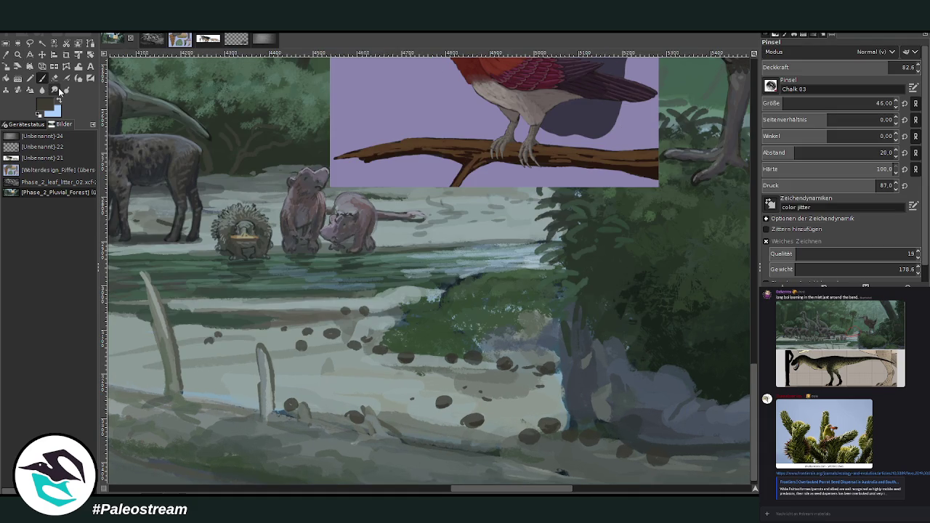
{"action": "left_click", "coordinate": [732, 306], "text": "ctrl"}
{"action": "key", "text": "bracketleft"}
{"action": "key", "text": "bracketleft"}
{"action": "key", "text": "bracketleft"}
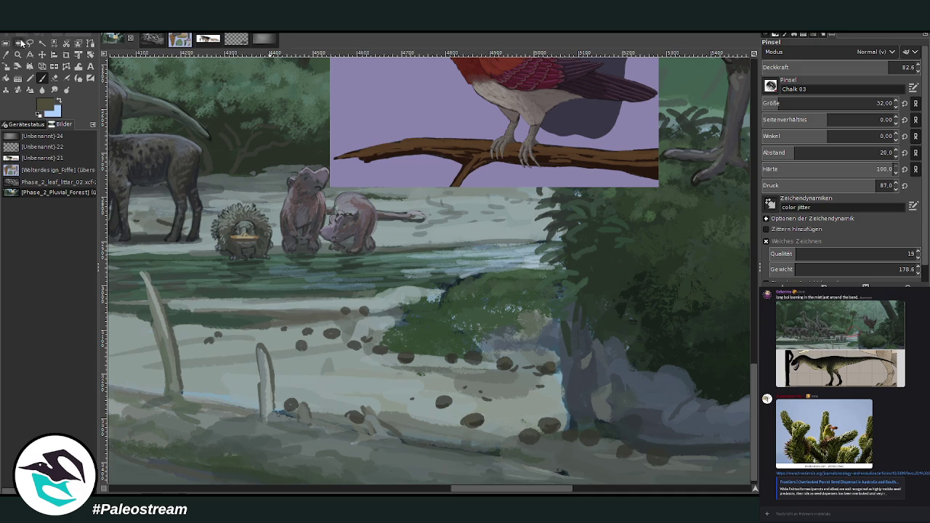
{"action": "key", "text": "o"}
{"action": "left_click", "coordinate": [237, 178]}
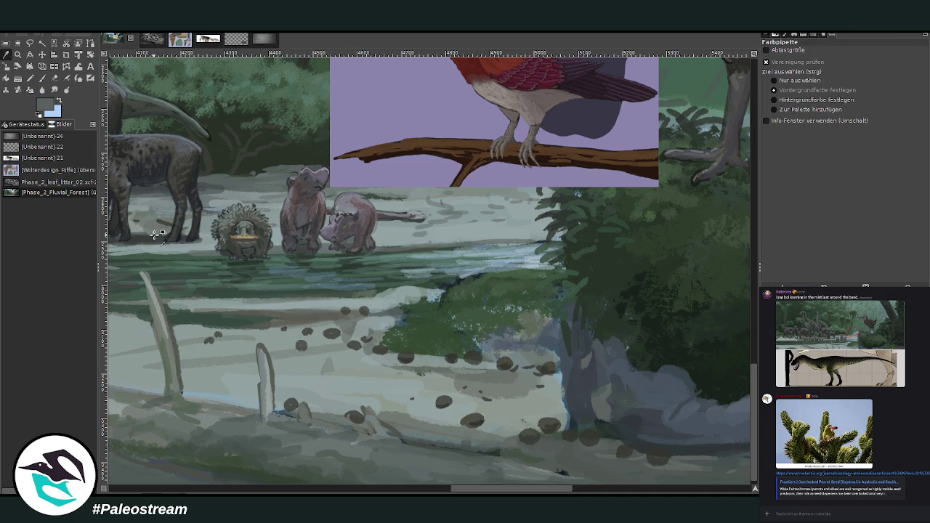
{"action": "key", "text": "p"}
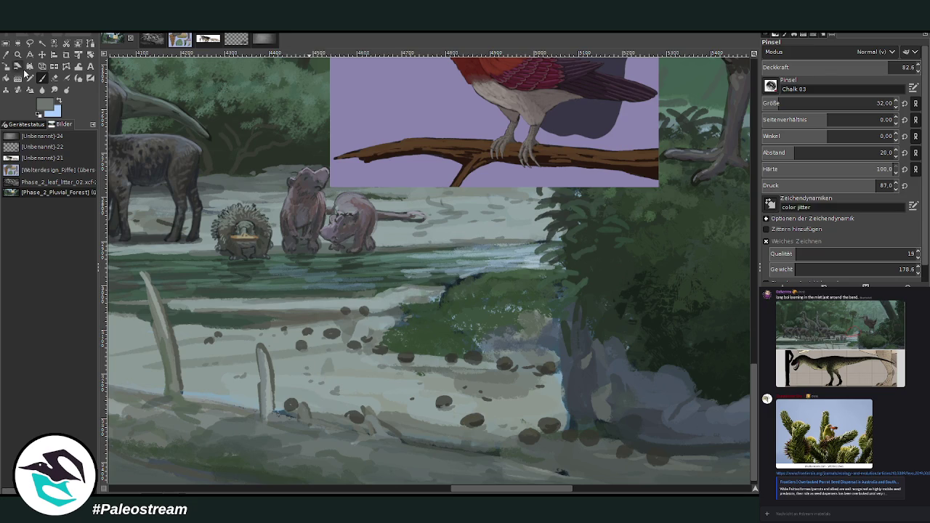
- Sample a light blue-grey from the water and dark reds from the parrot's feathers
{"action": "left_click", "coordinate": [6, 54]}
{"action": "left_click", "coordinate": [431, 237]}
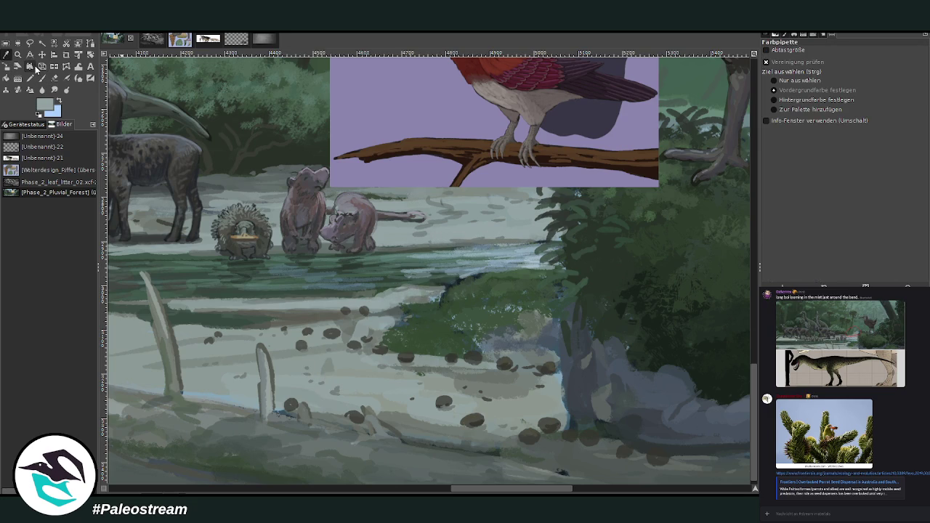
{"action": "left_click", "coordinate": [501, 62]}
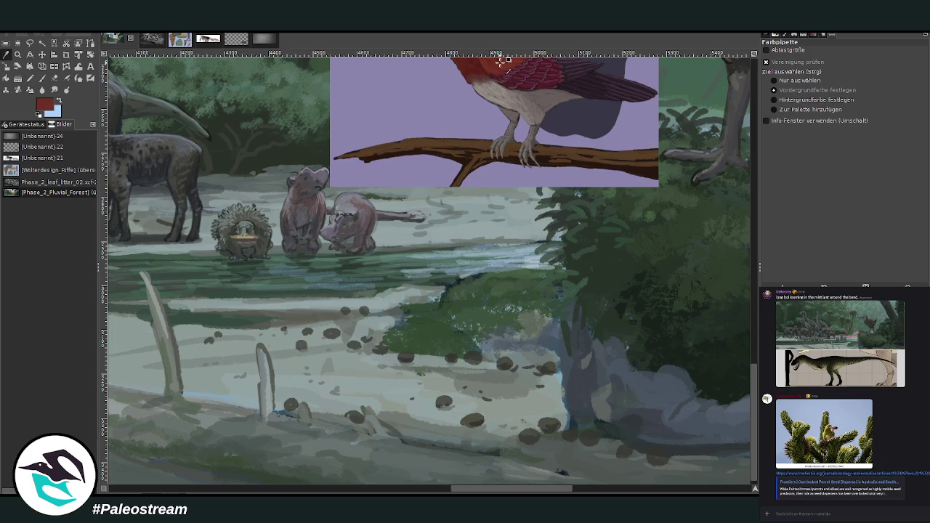
{"action": "left_click", "coordinate": [734, 299]}
{"action": "scroll", "coordinate": [756, 422], "scroll_direction": "up", "scroll_amount": 2}
- Move the red parrot card lower and slightly to the right
{"action": "key", "text": "m"}
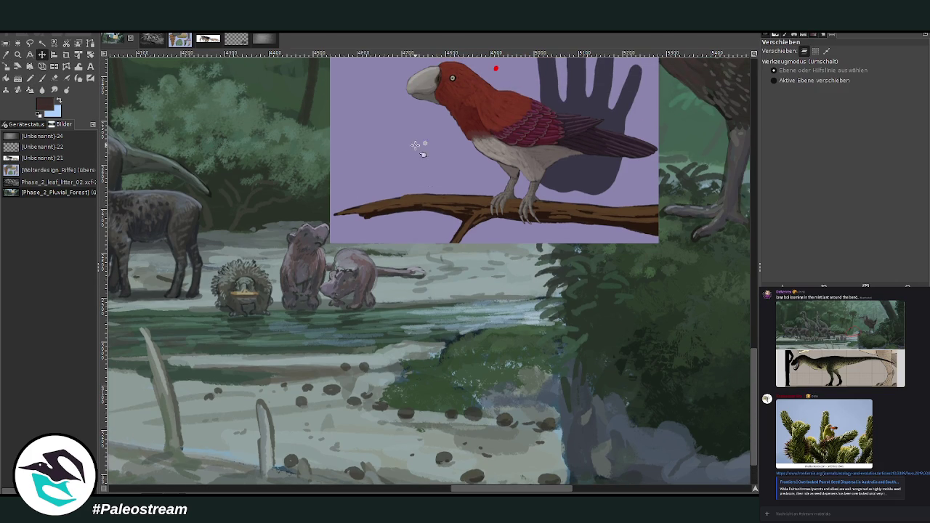
{"action": "left_click_drag", "start_coordinate": [741, 377], "coordinate": [755, 448]}
{"action": "scroll", "coordinate": [755, 448], "scroll_direction": "down", "scroll_amount": 2}
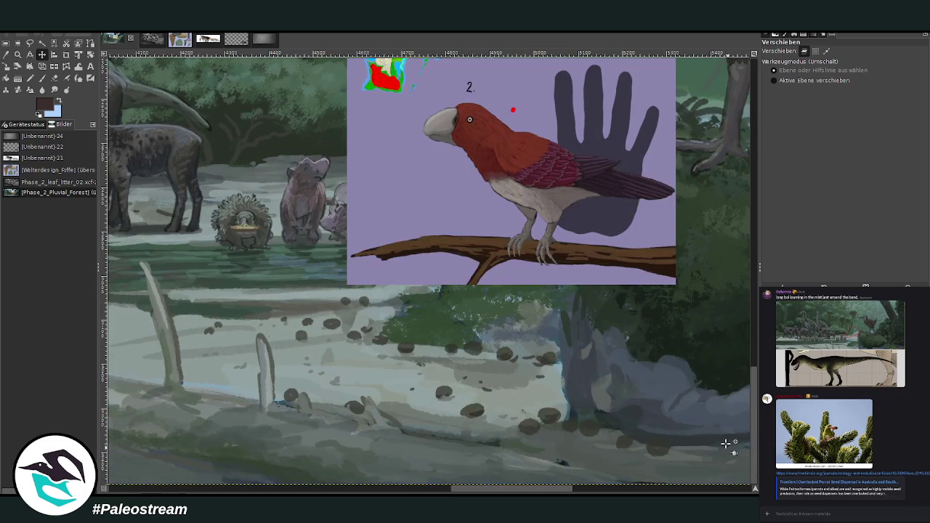
{"action": "key", "text": "p"}
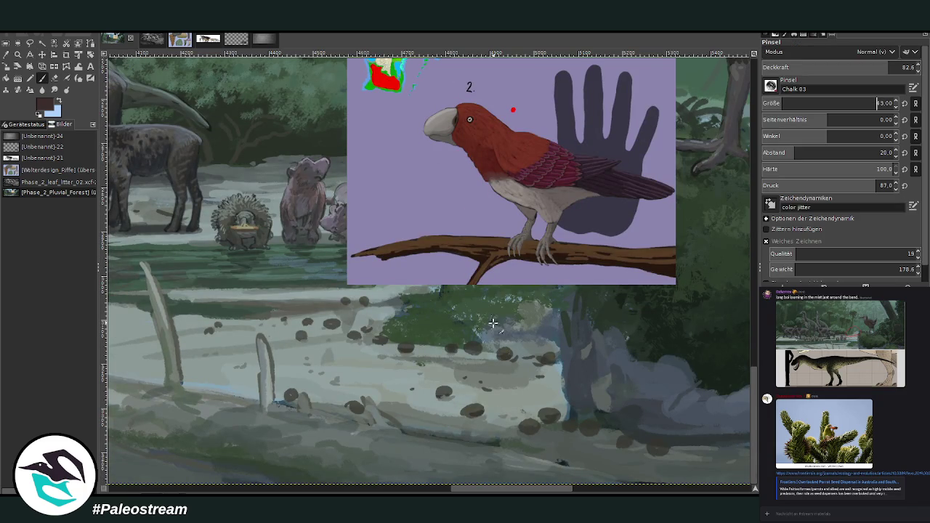
- Paint a small reddish-brown bird on the riverbank with brush size 32 at 85.8 opacity
{"action": "left_click", "coordinate": [421, 377]}
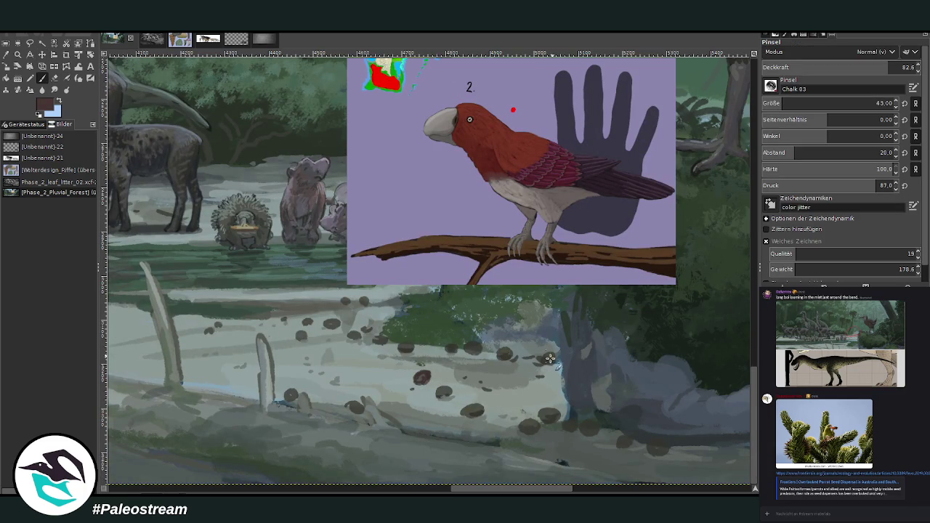
{"action": "left_click", "coordinate": [512, 373]}
{"action": "mouse_move", "coordinate": [508, 378]}
{"action": "left_mouse_down"}
{"action": "mouse_move", "coordinate": [544, 374]}
{"action": "mouse_move", "coordinate": [498, 374]}
{"action": "left_mouse_up"}
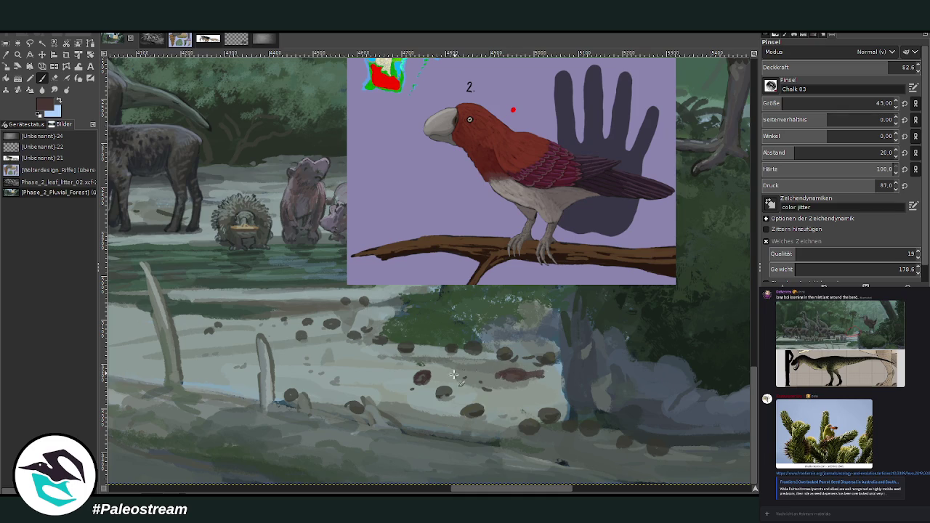
{"action": "mouse_move", "coordinate": [416, 377]}
{"action": "left_mouse_down"}
{"action": "mouse_move", "coordinate": [412, 389]}
{"action": "mouse_move", "coordinate": [432, 367]}
{"action": "left_mouse_up"}
{"action": "key", "text": "bracketleft"}
{"action": "key", "text": "greater"}
{"action": "left_click_drag", "start_coordinate": [429, 363], "coordinate": [412, 390]}
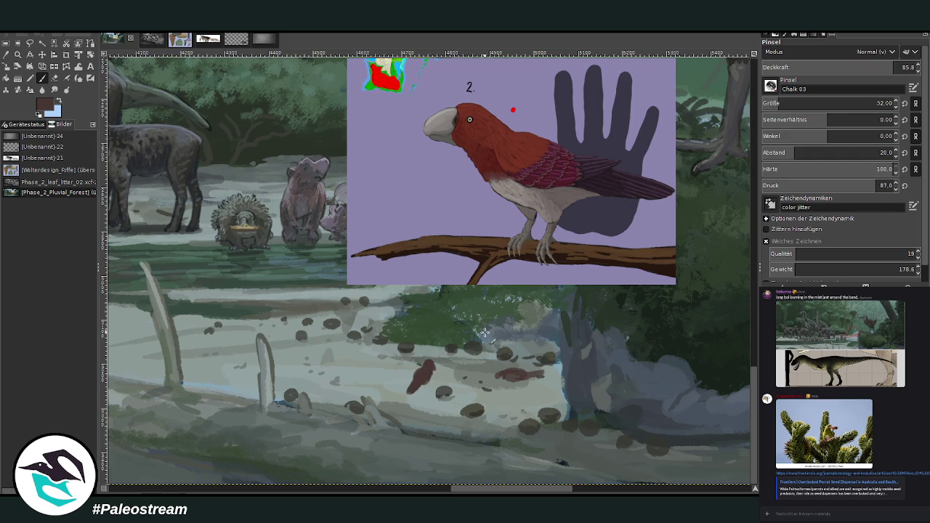
- Paint more small birds among the stones, on the foliage edge and at the bank's left
{"action": "mouse_move", "coordinate": [482, 393]}
{"action": "left_mouse_down"}
{"action": "mouse_move", "coordinate": [507, 387]}
{"action": "mouse_move", "coordinate": [475, 387]}
{"action": "mouse_move", "coordinate": [482, 399]}
{"action": "mouse_move", "coordinate": [497, 393]}
{"action": "left_mouse_up"}
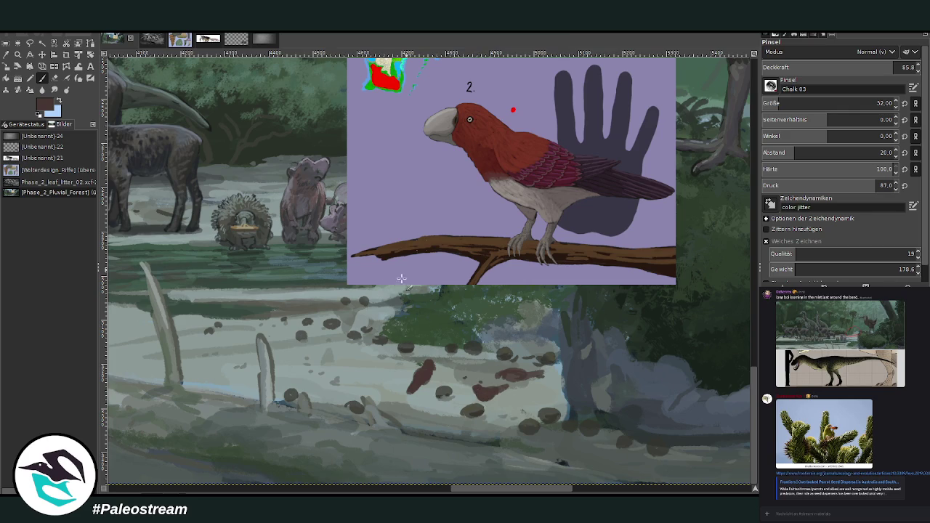
{"action": "mouse_move", "coordinate": [418, 303]}
{"action": "left_mouse_down"}
{"action": "mouse_move", "coordinate": [448, 308]}
{"action": "mouse_move", "coordinate": [438, 307]}
{"action": "left_mouse_up"}
{"action": "left_click", "coordinate": [234, 339]}
{"action": "left_click_drag", "start_coordinate": [240, 339], "coordinate": [234, 342]}
{"action": "left_click_drag", "start_coordinate": [237, 343], "coordinate": [218, 340]}
{"action": "left_click_drag", "start_coordinate": [448, 305], "coordinate": [436, 308]}
{"action": "left_click_drag", "start_coordinate": [541, 374], "coordinate": [525, 375]}
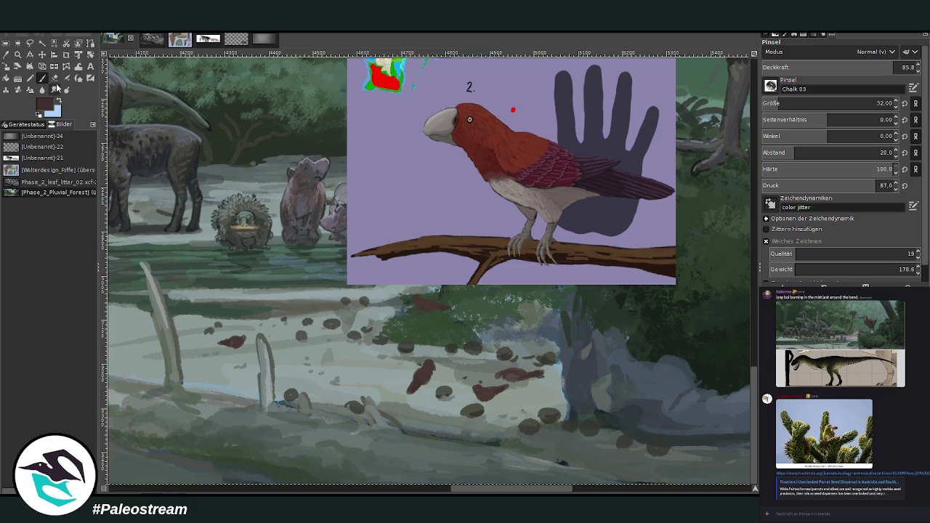
- Using greyish brown at brush size 18, paint heads, legs and pale grey bellies on the birds
{"action": "left_click_drag", "start_coordinate": [232, 342], "coordinate": [242, 336]}
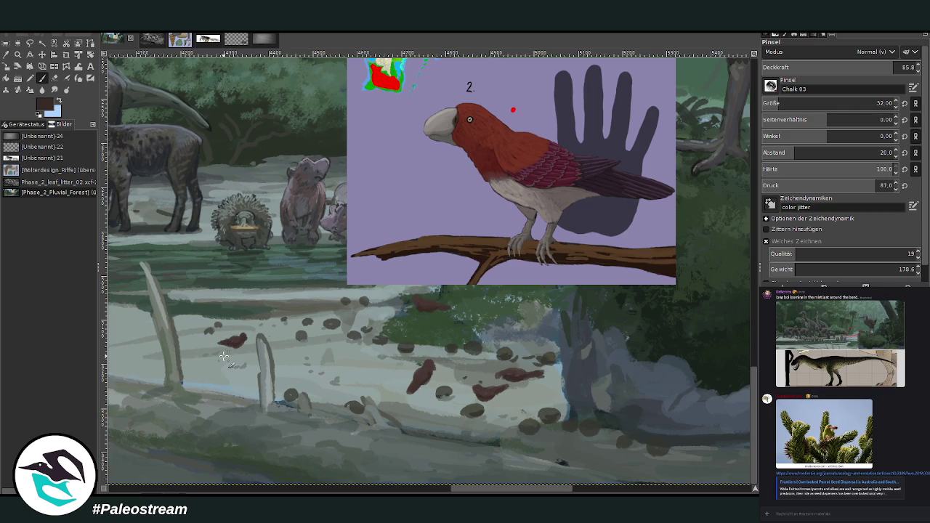
{"action": "left_click", "coordinate": [224, 356], "text": "ctrl"}
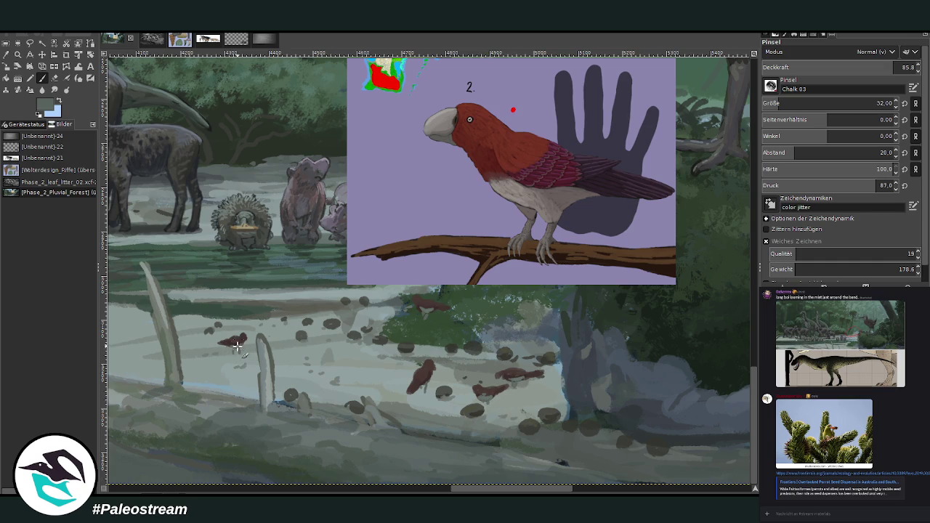
{"action": "key", "text": "bracketleft"}
{"action": "key", "text": "bracketleft"}
{"action": "key", "text": "bracketleft"}
{"action": "left_click_drag", "start_coordinate": [511, 387], "coordinate": [497, 389]}
{"action": "left_click_drag", "start_coordinate": [471, 385], "coordinate": [479, 399]}
- Sample browns and greys to highlight the birds, add reddish feather strokes, and reshape the treeline bird
{"action": "key", "text": "o"}
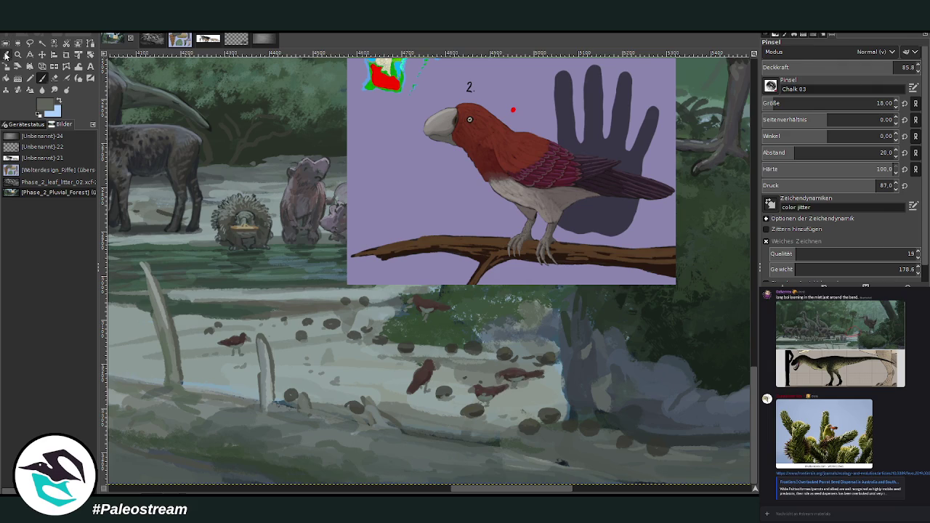
{"action": "left_click", "coordinate": [486, 390]}
{"action": "key", "text": "p"}
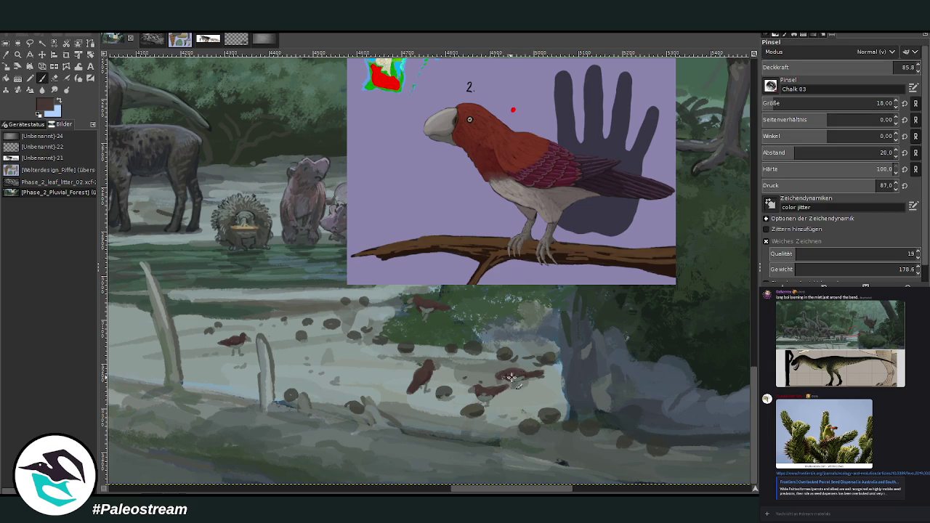
{"action": "left_click", "coordinate": [719, 295], "text": "ctrl"}
{"action": "left_click_drag", "start_coordinate": [432, 367], "coordinate": [420, 369]}
{"action": "left_click", "coordinate": [703, 285], "text": "ctrl"}
{"action": "left_click_drag", "start_coordinate": [477, 388], "coordinate": [498, 385]}
{"action": "left_click", "coordinate": [725, 280], "text": "ctrl"}
{"action": "left_click", "coordinate": [710, 276], "text": "ctrl"}
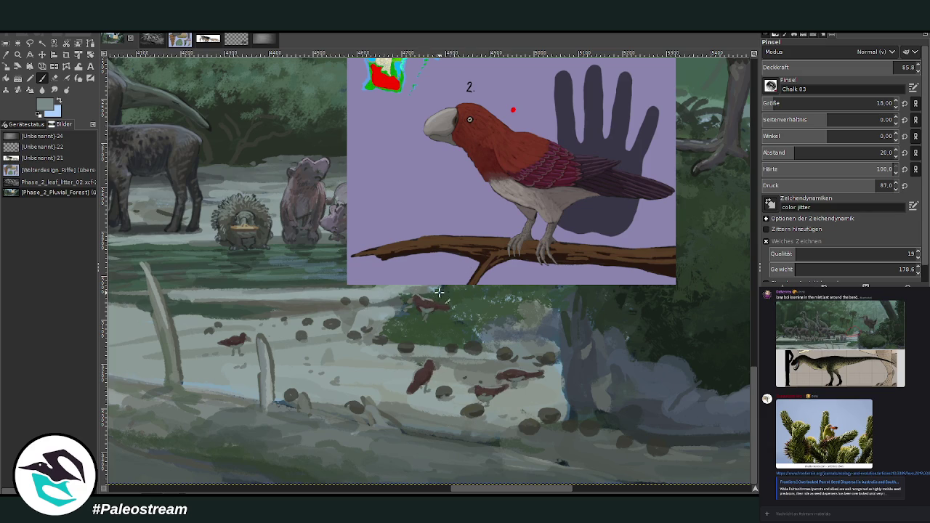
{"action": "left_click_drag", "start_coordinate": [428, 299], "coordinate": [462, 306]}
- Touch up the left red-brown bird, then sample darker browns, grey-green and foliage greens
{"action": "left_click", "coordinate": [9, 56]}
{"action": "left_click", "coordinate": [240, 340]}
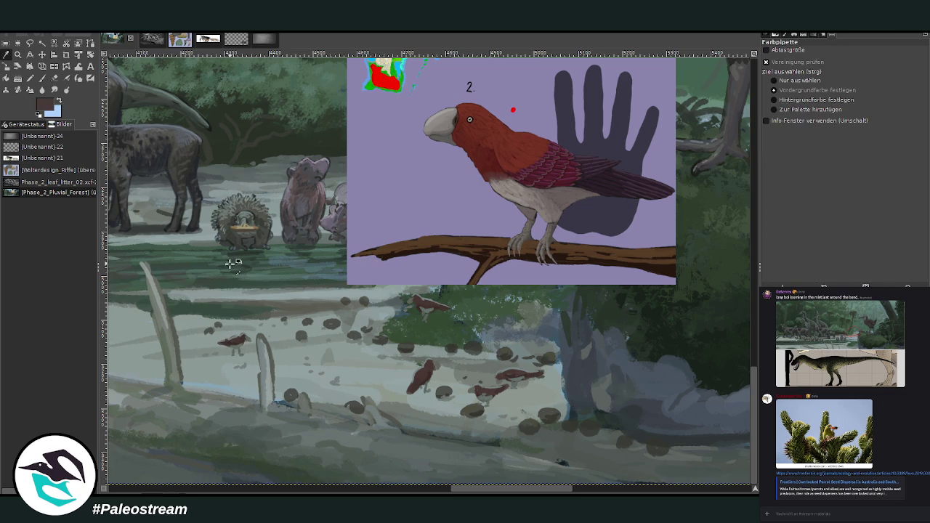
{"action": "left_click", "coordinate": [51, 80]}
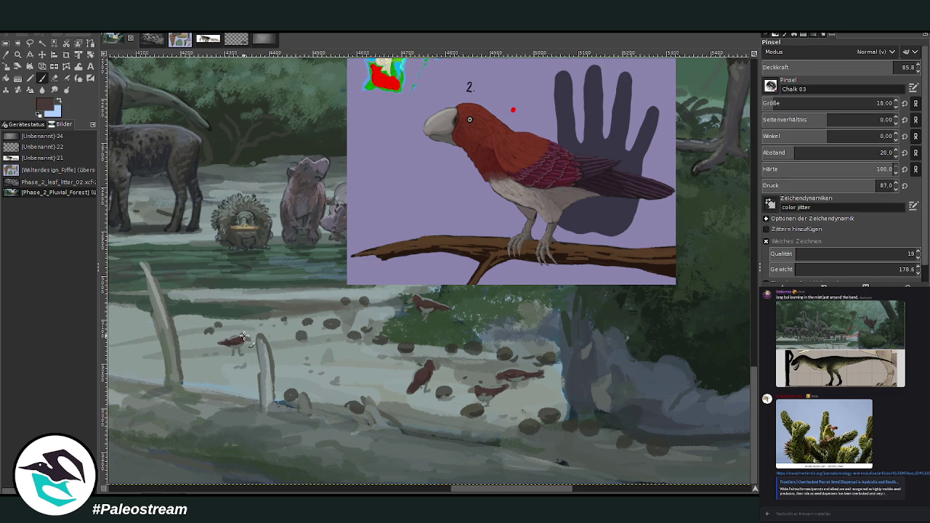
{"action": "mouse_move", "coordinate": [242, 336]}
{"action": "left_mouse_down"}
{"action": "mouse_move", "coordinate": [230, 340]}
{"action": "mouse_move", "coordinate": [245, 339]}
{"action": "left_mouse_up"}
{"action": "left_click", "coordinate": [545, 250], "text": "ctrl"}
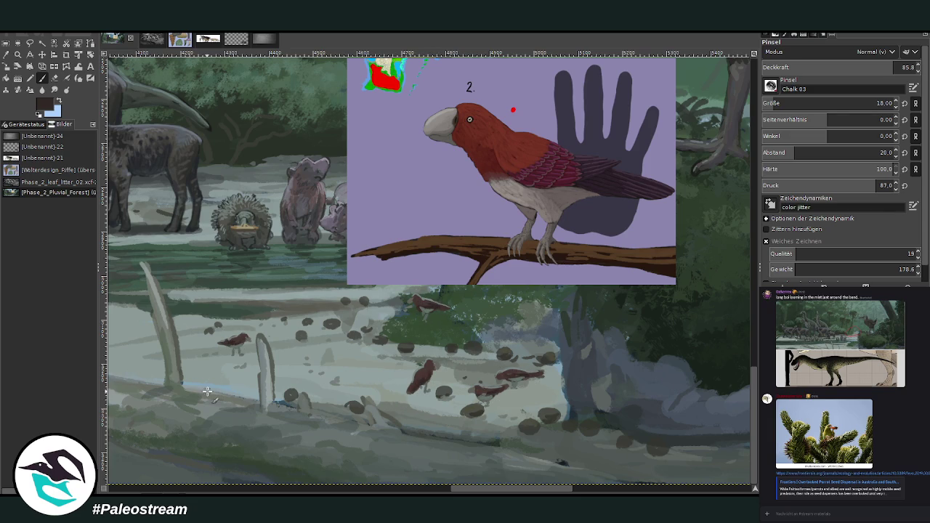
{"action": "key", "text": "o"}
{"action": "left_click", "coordinate": [231, 175]}
{"action": "left_click", "coordinate": [41, 78]}
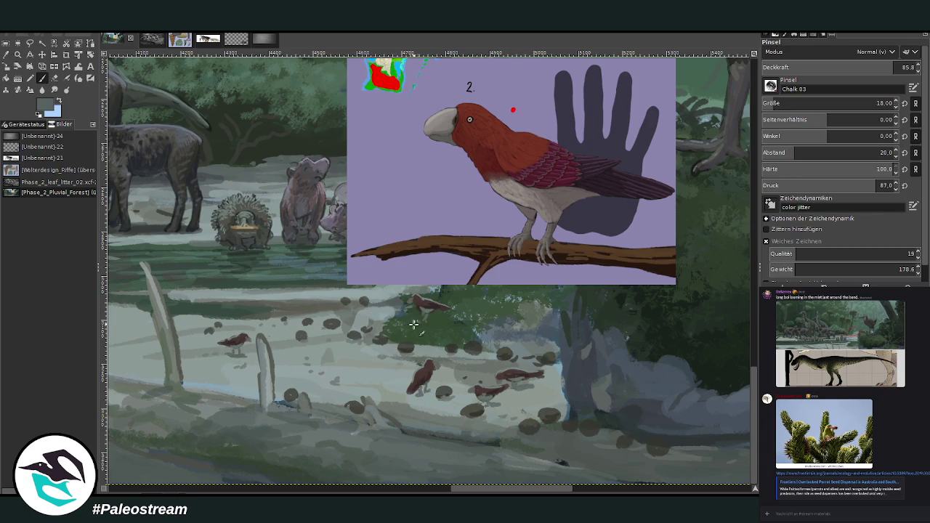
{"action": "left_click", "coordinate": [726, 289], "text": "ctrl"}
{"action": "left_click", "coordinate": [736, 297], "text": "ctrl"}
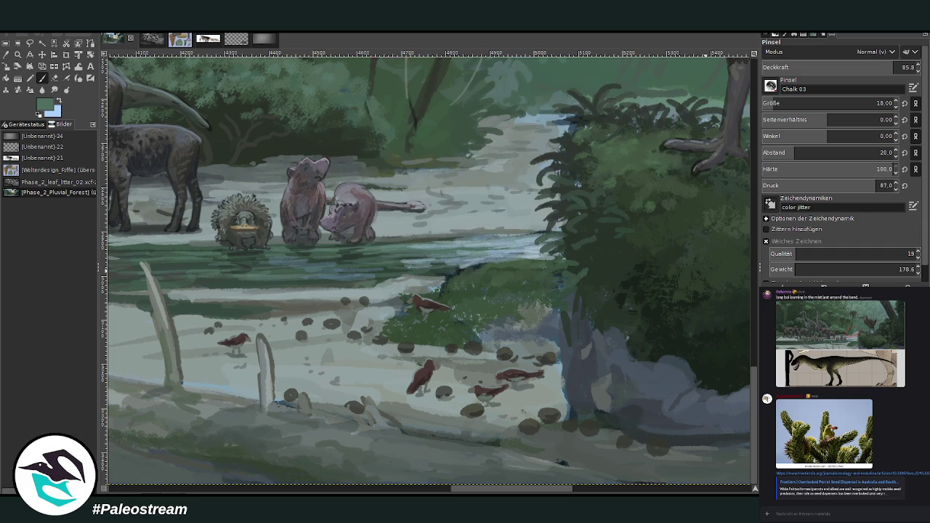
- Undo the stray paste, enlarge the Chalk brush to 30, and paint a leaf stroke in the riverbank foliage
{"action": "key", "text": "ctrl+v"}
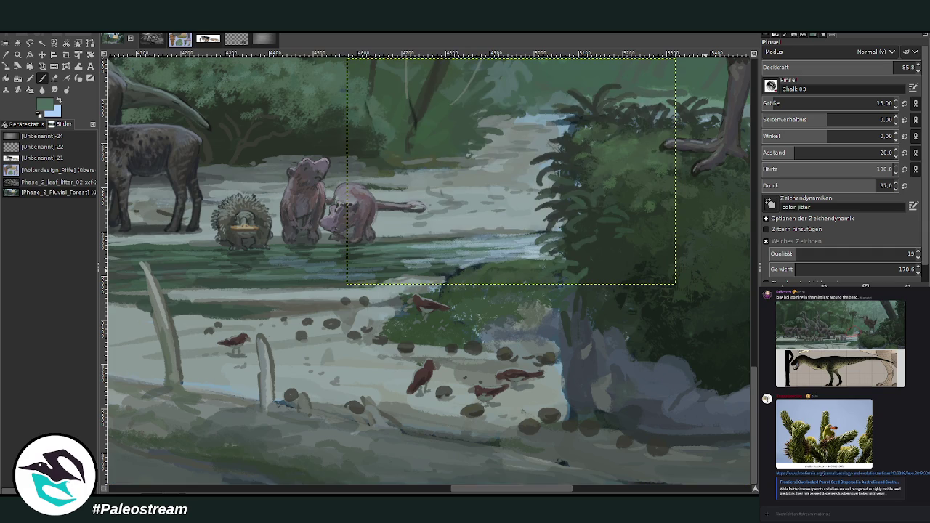
{"action": "key", "text": "ctrl+z"}
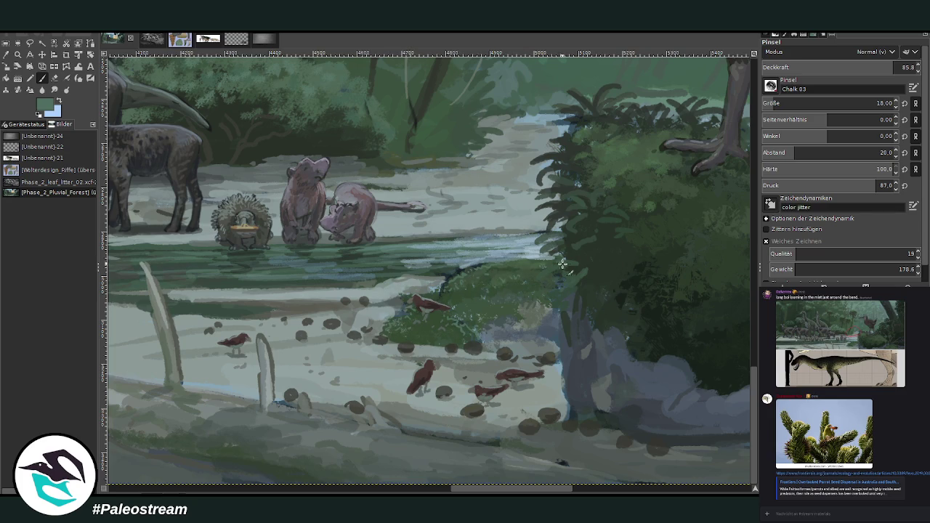
{"action": "left_click", "coordinate": [778, 103]}
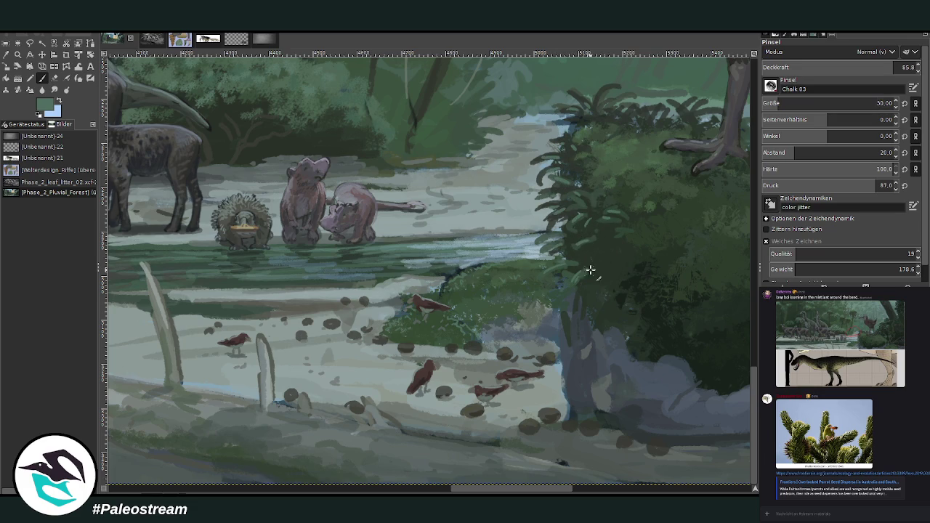
{"action": "left_click_drag", "start_coordinate": [591, 278], "coordinate": [602, 260]}
- Zoom out to the whole forest scene, then zoom in slightly on the info card cluster
{"action": "scroll", "coordinate": [554, 271], "scroll_direction": "down", "scroll_amount": 2}
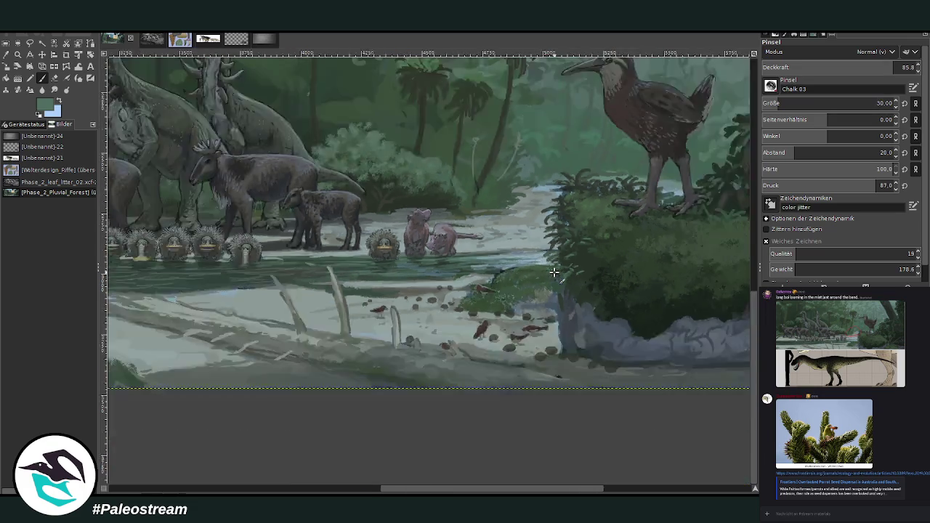
{"action": "scroll", "coordinate": [553, 271], "scroll_direction": "down", "scroll_amount": 1}
{"action": "scroll", "coordinate": [553, 271], "scroll_direction": "down", "scroll_amount": 1}
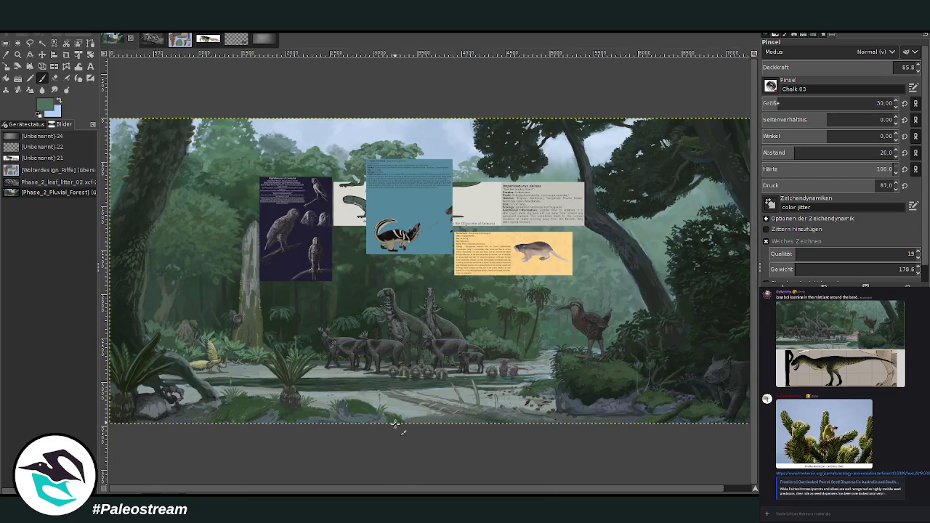
{"action": "left_click_drag", "start_coordinate": [369, 490], "coordinate": [425, 490]}
{"action": "left_click", "coordinate": [17, 54]}
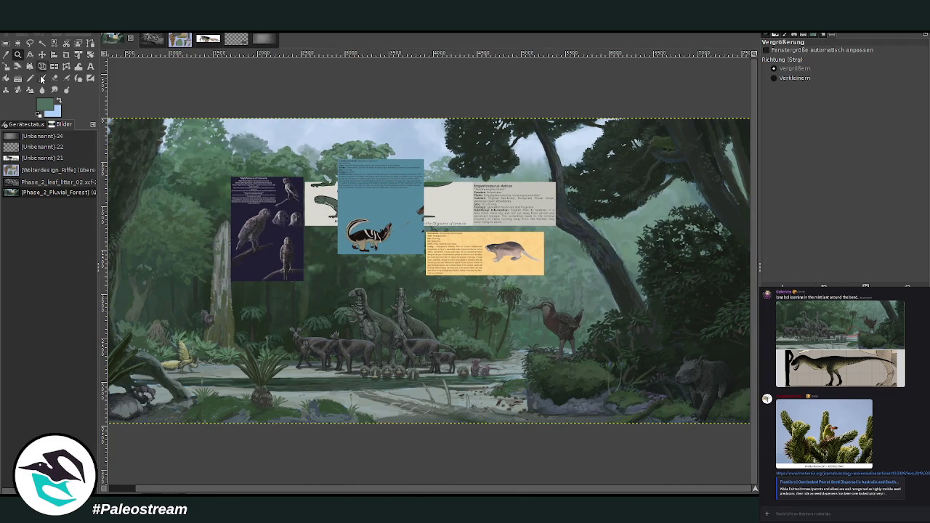
{"action": "left_click_drag", "start_coordinate": [270, 128], "coordinate": [566, 429]}
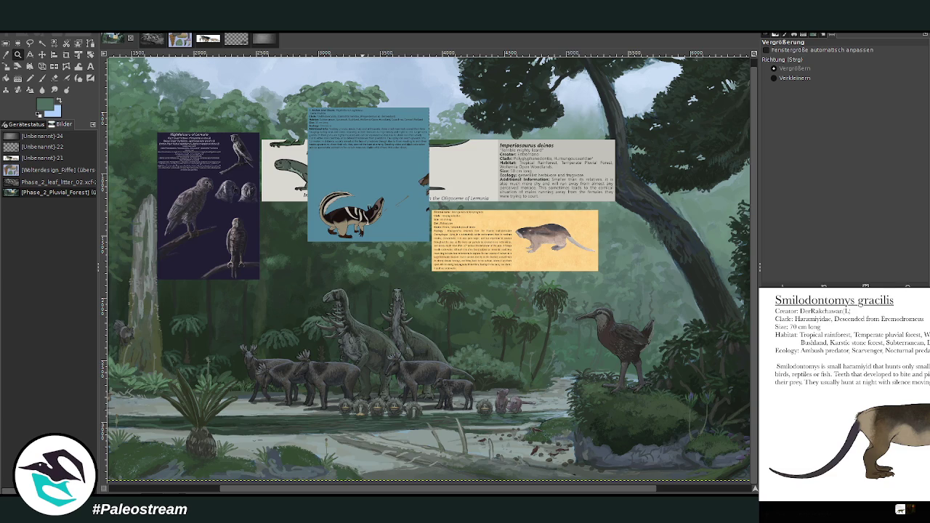
{"action": "left_click", "coordinate": [782, 514]}
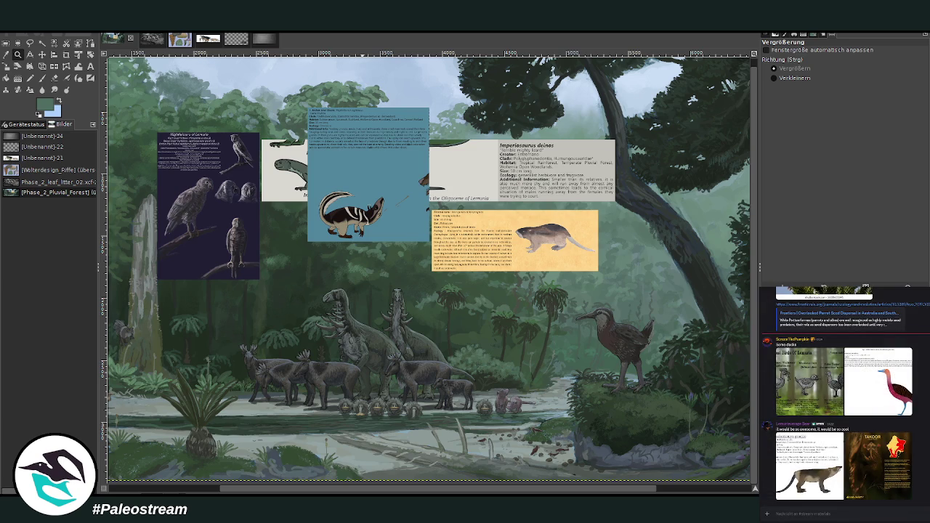
{"action": "mouse_move", "coordinate": [349, 492]}
{"action": "left_mouse_down"}
{"action": "mouse_move", "coordinate": [312, 492]}
{"action": "mouse_move", "coordinate": [440, 488]}
{"action": "mouse_move", "coordinate": [238, 488]}
{"action": "mouse_move", "coordinate": [352, 489]}
{"action": "left_mouse_up"}
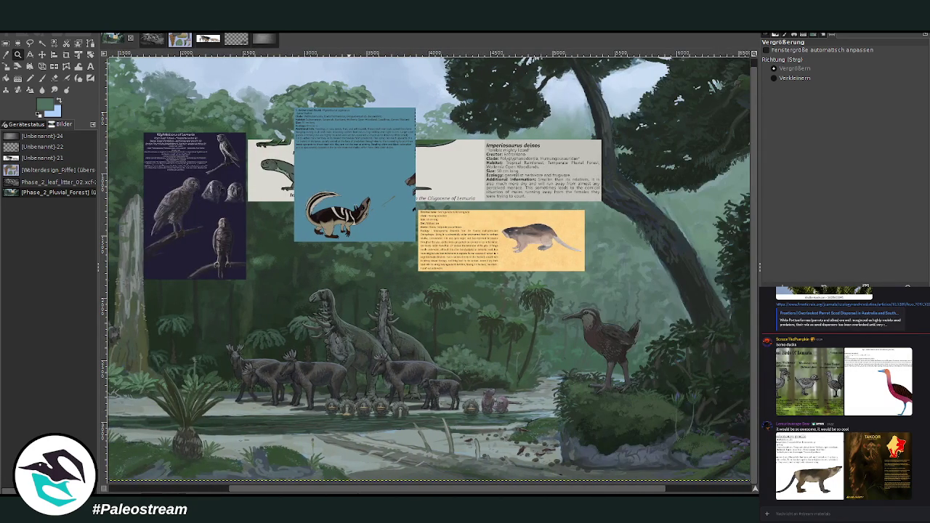
{"action": "key", "text": "m"}
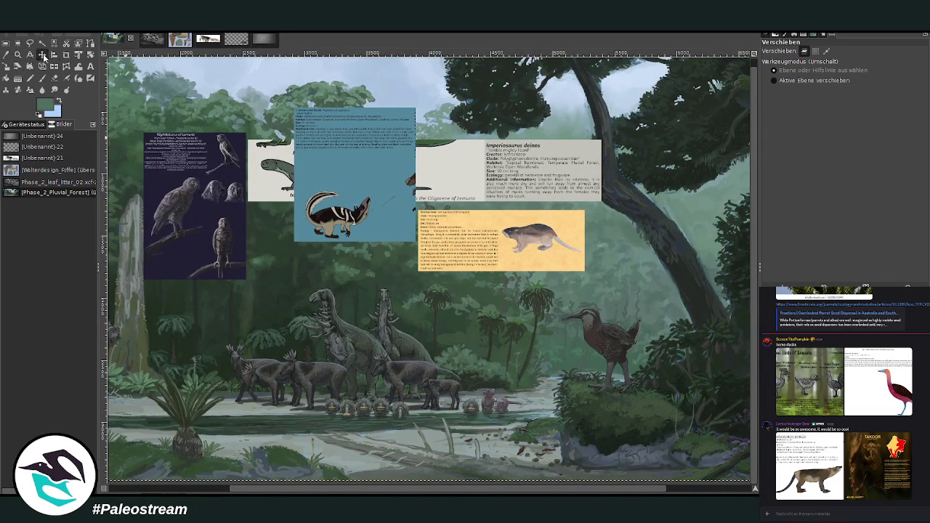
- Move the blue animal card beside the lizard panel and paste the Smilodontomys gracilis sheet as a new image
{"action": "left_click_drag", "start_coordinate": [317, 188], "coordinate": [595, 183]}
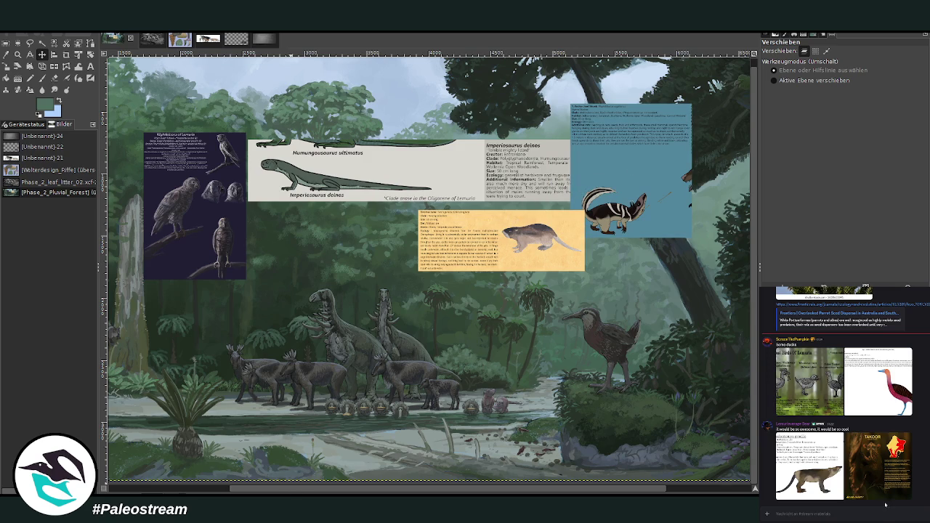
{"action": "mouse_move", "coordinate": [881, 465]}
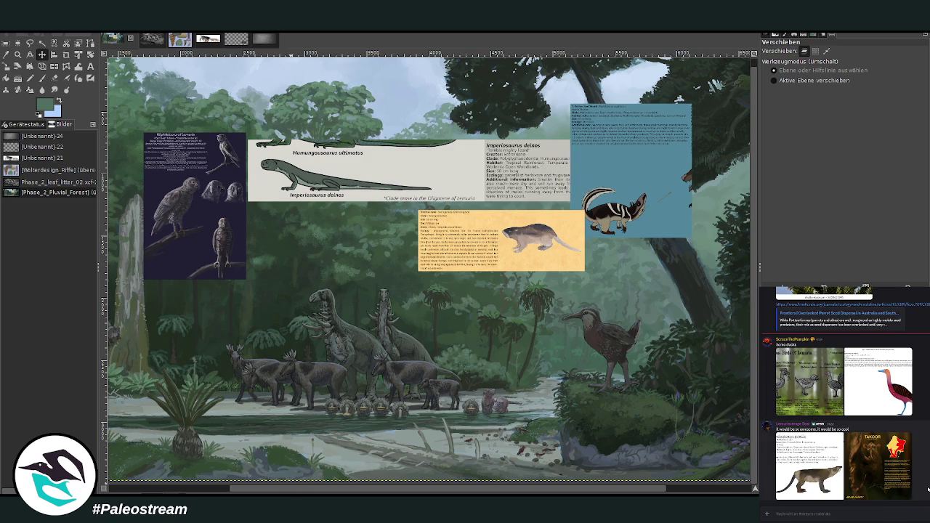
{"action": "left_click", "coordinate": [808, 467]}
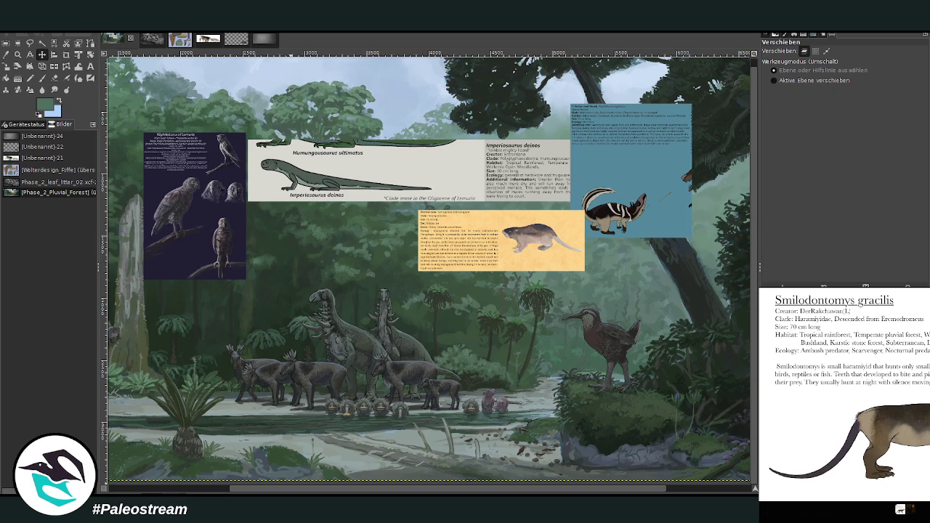
{"action": "scroll", "coordinate": [842, 399], "scroll_direction": "up", "scroll_amount": 3}
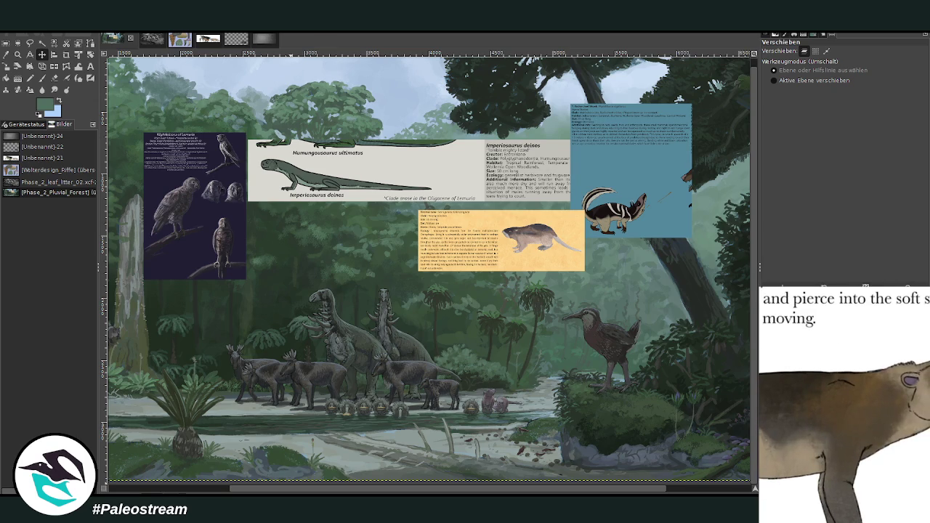
{"action": "scroll", "coordinate": [842, 399], "scroll_direction": "down", "scroll_amount": 3}
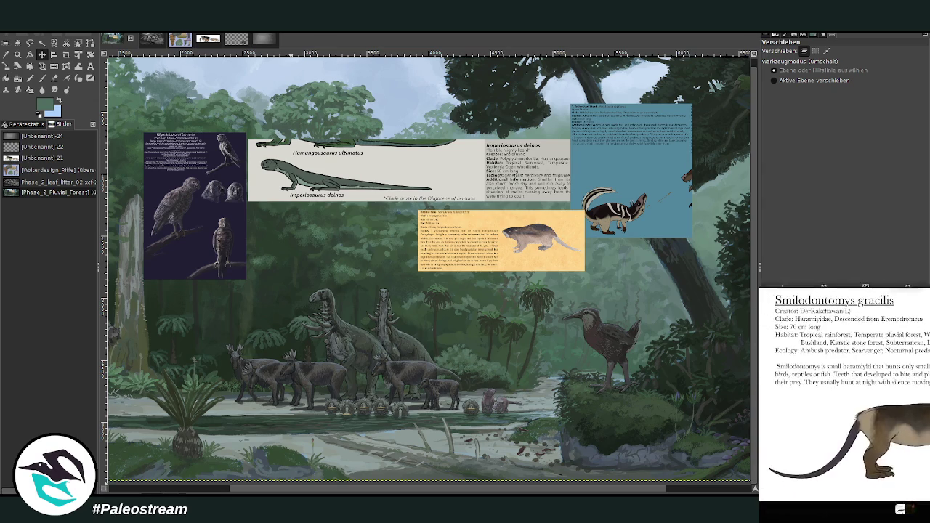
{"action": "key", "text": "Escape"}
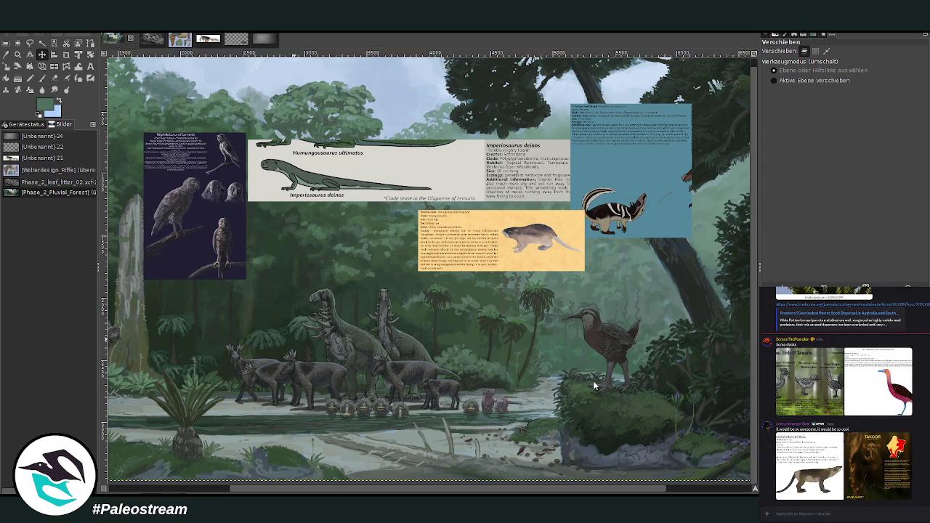
{"action": "key", "text": "ctrl+shift+v"}
- Zoom into the Smilodontomys head, pan around the sheet, then return to the forest scene image
{"action": "key", "text": "z"}
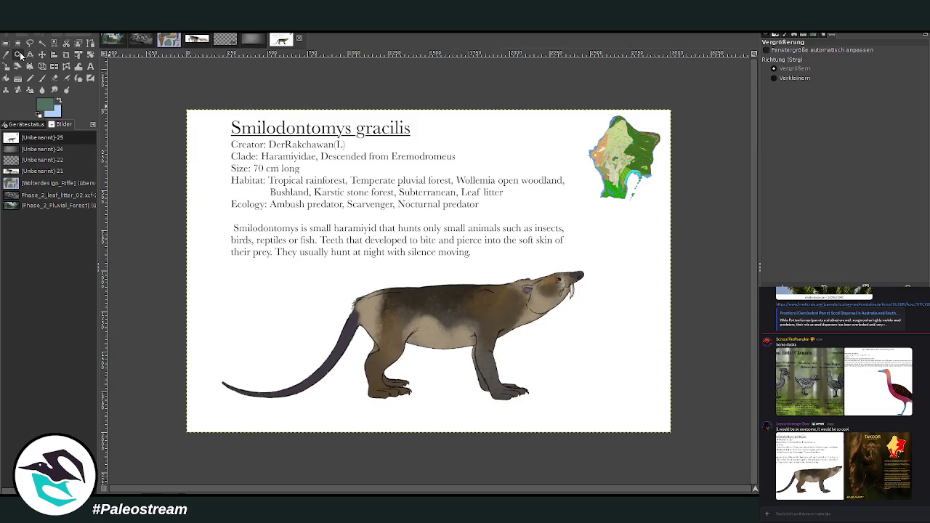
{"action": "left_click_drag", "start_coordinate": [495, 255], "coordinate": [600, 314]}
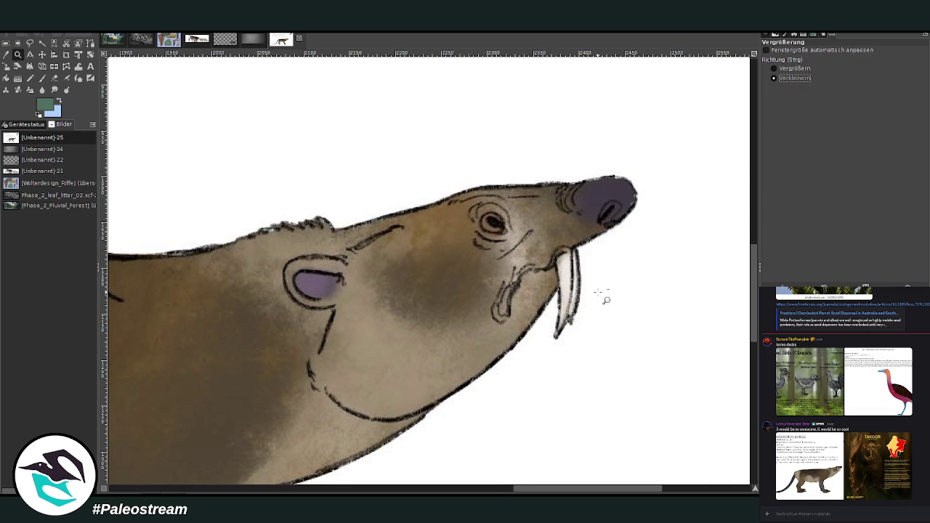
{"action": "scroll", "coordinate": [588, 315], "scroll_direction": "down", "scroll_amount": 2}
{"action": "scroll", "coordinate": [581, 311], "scroll_direction": "down", "scroll_amount": 1}
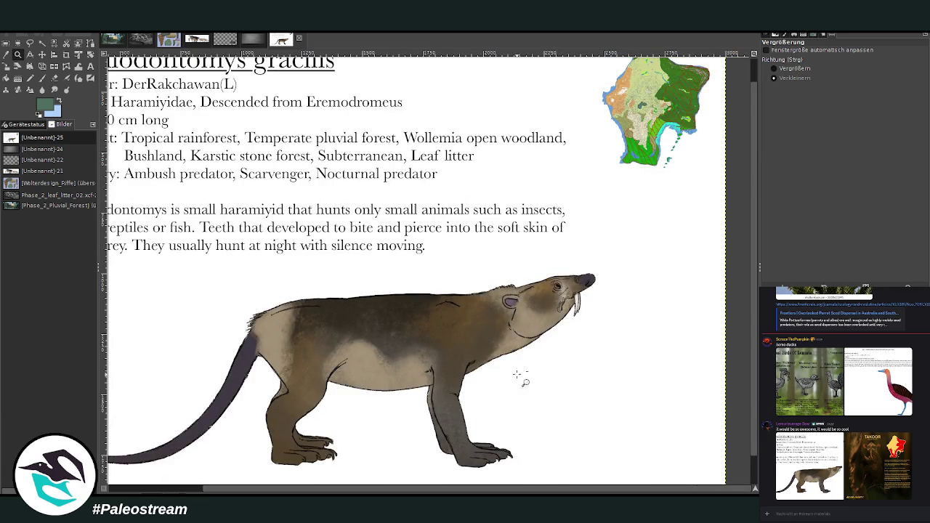
{"action": "scroll", "coordinate": [412, 476], "scroll_direction": "left", "scroll_amount": 1}
{"action": "scroll", "coordinate": [412, 476], "scroll_direction": "left", "scroll_amount": 1}
{"action": "scroll", "coordinate": [412, 477], "scroll_direction": "left", "scroll_amount": 1}
{"action": "scroll", "coordinate": [412, 477], "scroll_direction": "left", "scroll_amount": 1}
{"action": "scroll", "coordinate": [479, 414], "scroll_direction": "down", "scroll_amount": 1}
{"action": "scroll", "coordinate": [480, 414], "scroll_direction": "up", "scroll_amount": 2}
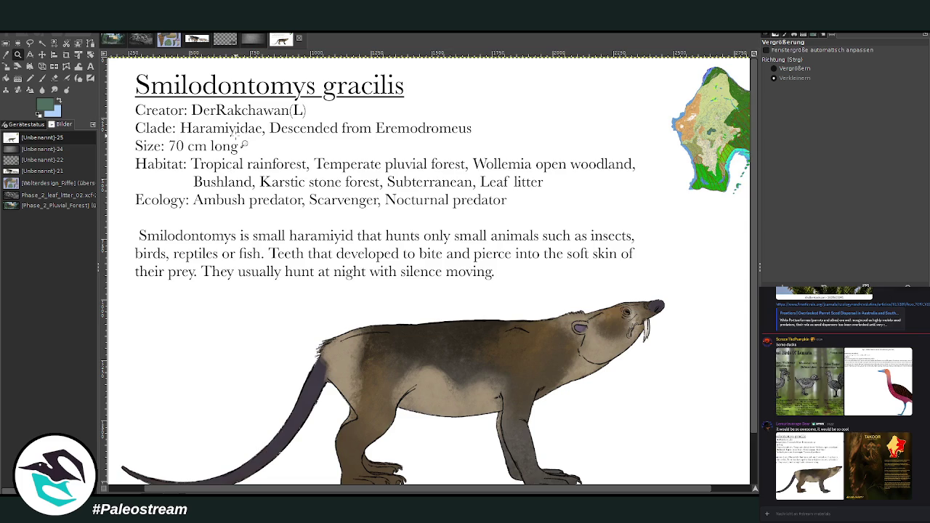
{"action": "scroll", "coordinate": [243, 145], "scroll_direction": "down", "scroll_amount": 2}
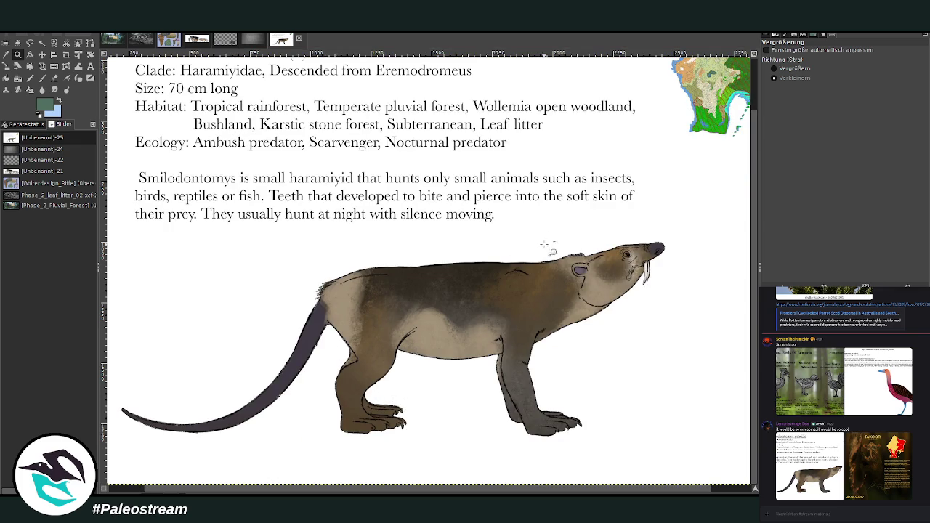
{"action": "left_click", "coordinate": [784, 69]}
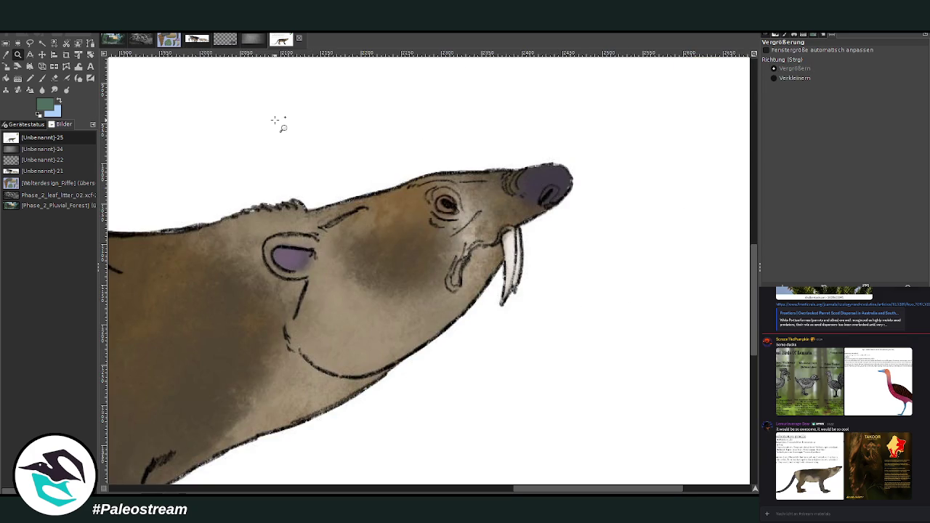
{"action": "left_click", "coordinate": [113, 42]}
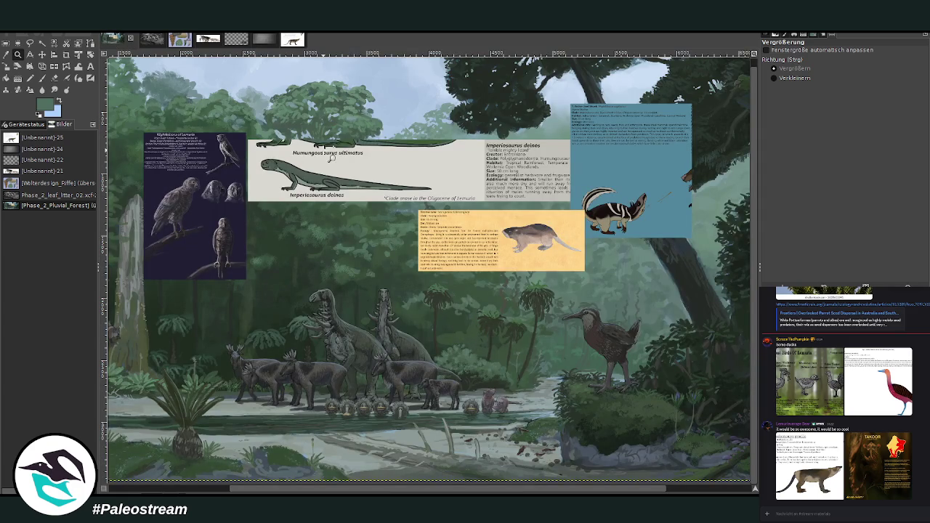
- Lower the Imperiosaurus deinos panel over the riverbank
{"action": "left_click_drag", "start_coordinate": [324, 156], "coordinate": [454, 356]}
{"action": "left_click", "coordinate": [293, 41]}
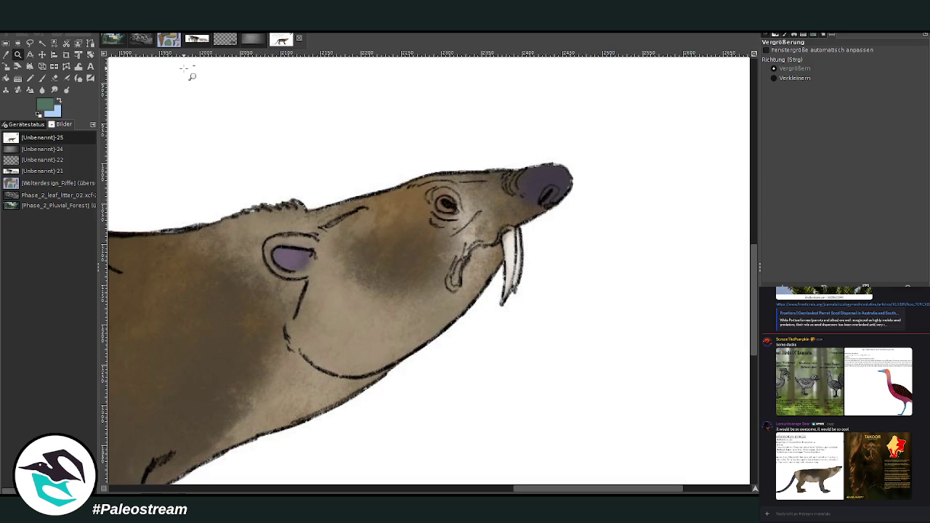
{"action": "left_click", "coordinate": [112, 39]}
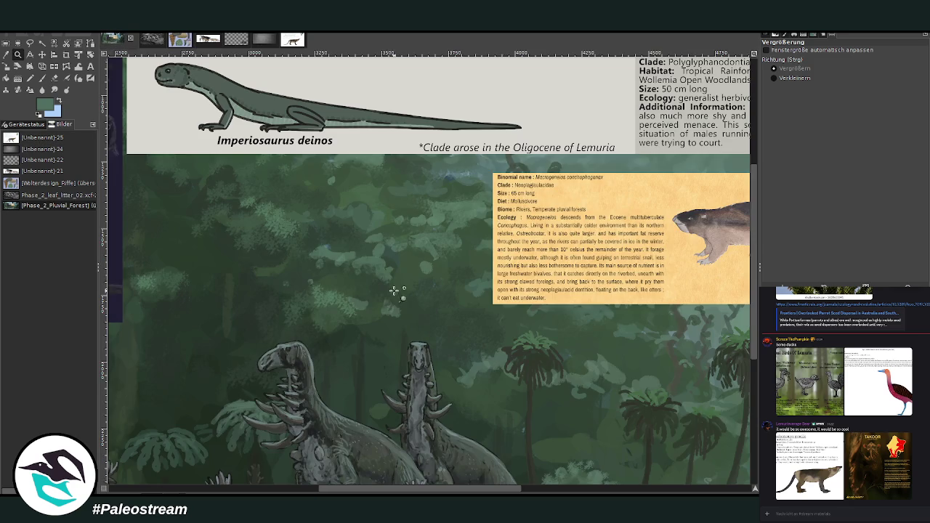
{"action": "left_click", "coordinate": [42, 54]}
{"action": "left_click_drag", "start_coordinate": [338, 143], "coordinate": [436, 177]}
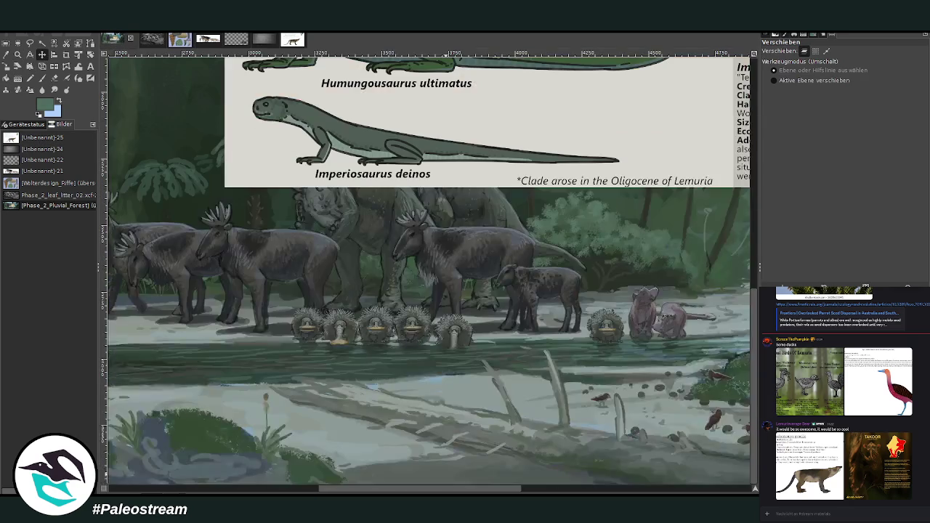
{"action": "scroll", "coordinate": [483, 328], "scroll_direction": "right", "scroll_amount": 5}
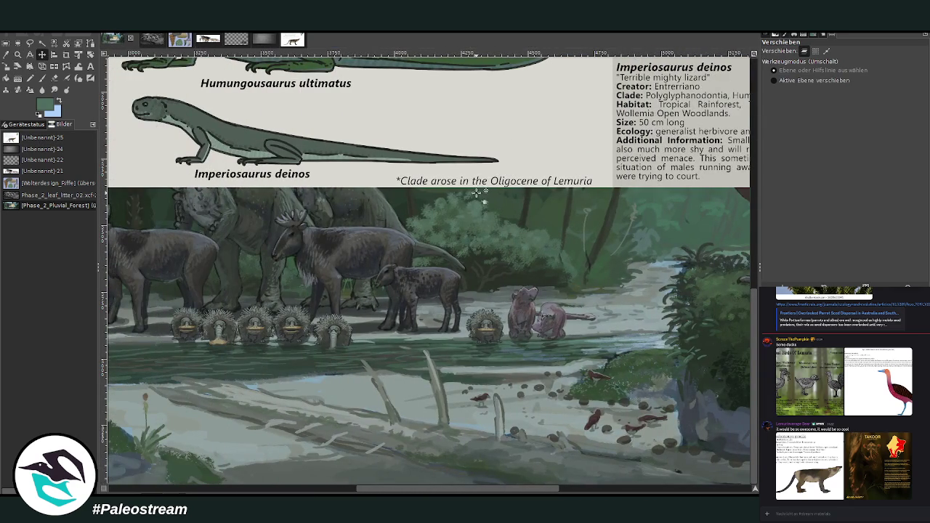
{"action": "left_click_drag", "start_coordinate": [483, 329], "coordinate": [441, 309]}
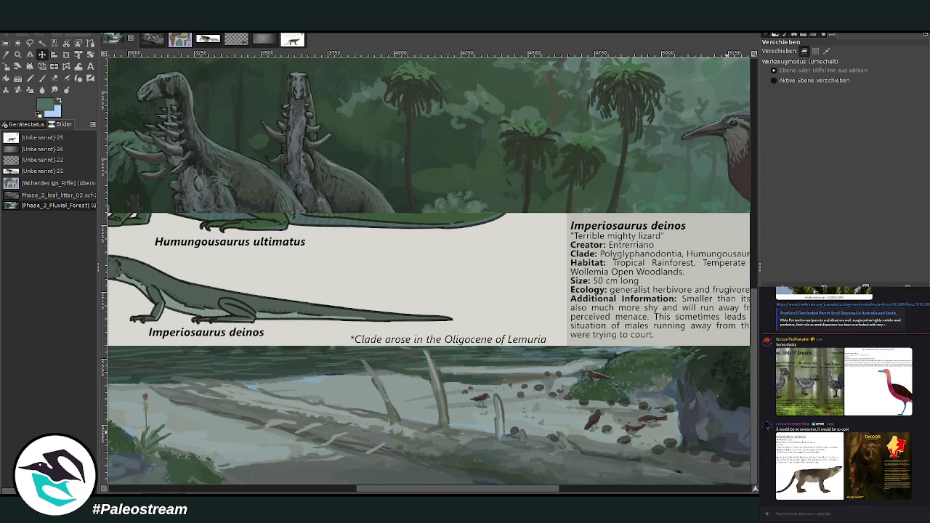
- Preview the Imperiosaurus panel scaled down to 1706 × 299 pixels
{"action": "left_click", "coordinate": [528, 317]}
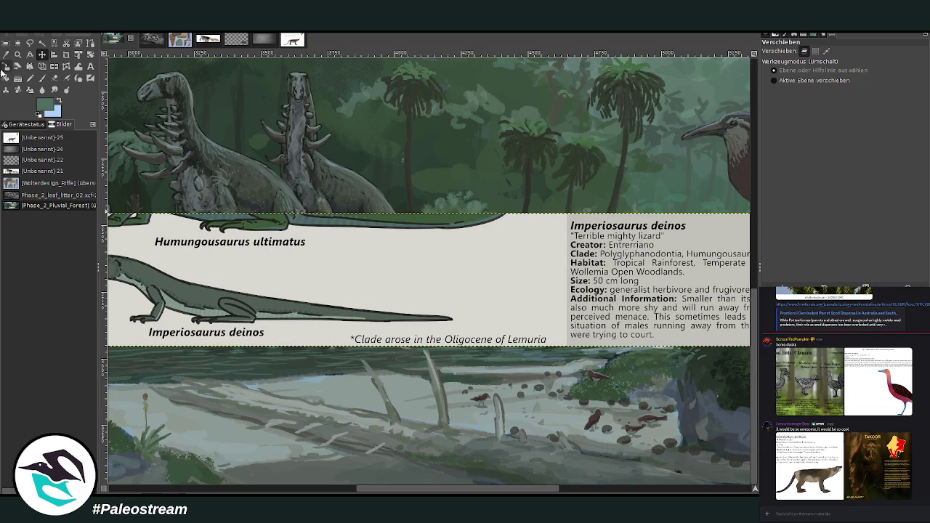
{"action": "left_click", "coordinate": [5, 66]}
{"action": "mouse_move", "coordinate": [508, 313]}
{"action": "left_mouse_down"}
{"action": "mouse_move", "coordinate": [542, 319]}
{"action": "mouse_move", "coordinate": [488, 289]}
{"action": "mouse_move", "coordinate": [548, 333]}
{"action": "left_mouse_up"}
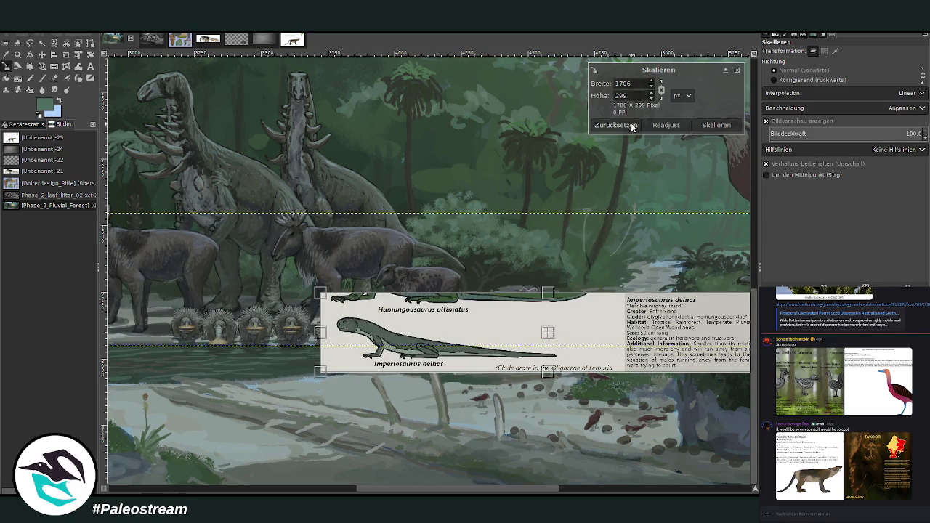
- Apply the resized Imperiosaurus card size and zoom in on the resized panel area
{"action": "left_click", "coordinate": [717, 125]}
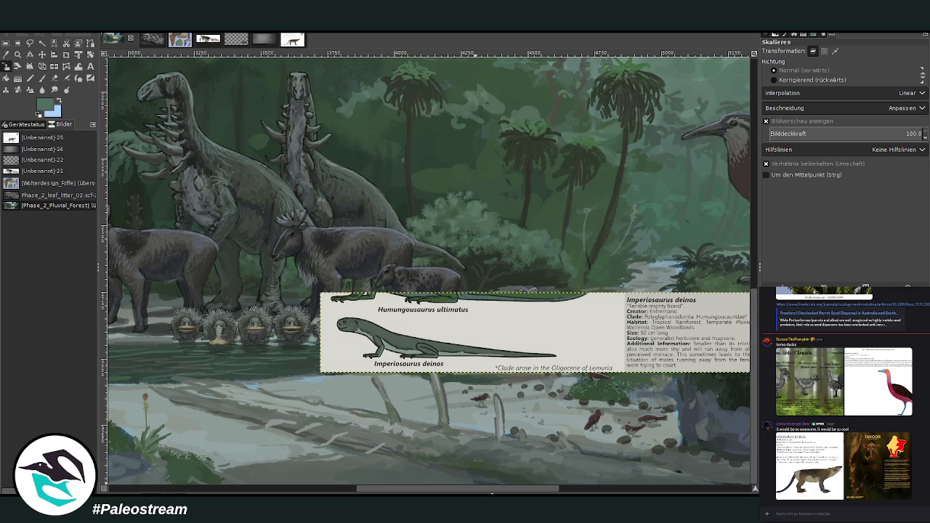
{"action": "scroll", "coordinate": [491, 490], "scroll_direction": "right", "scroll_amount": 5}
{"action": "left_click", "coordinate": [18, 55]}
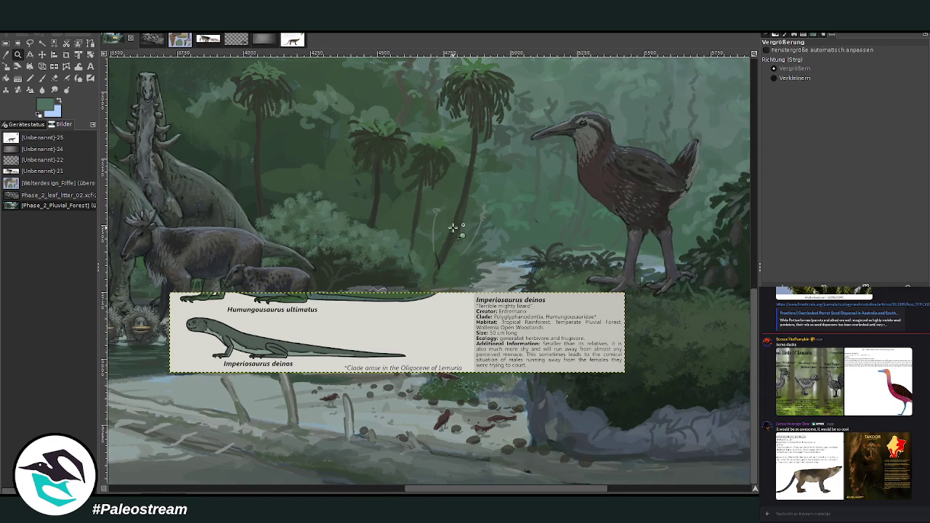
{"action": "left_click_drag", "start_coordinate": [154, 272], "coordinate": [568, 459]}
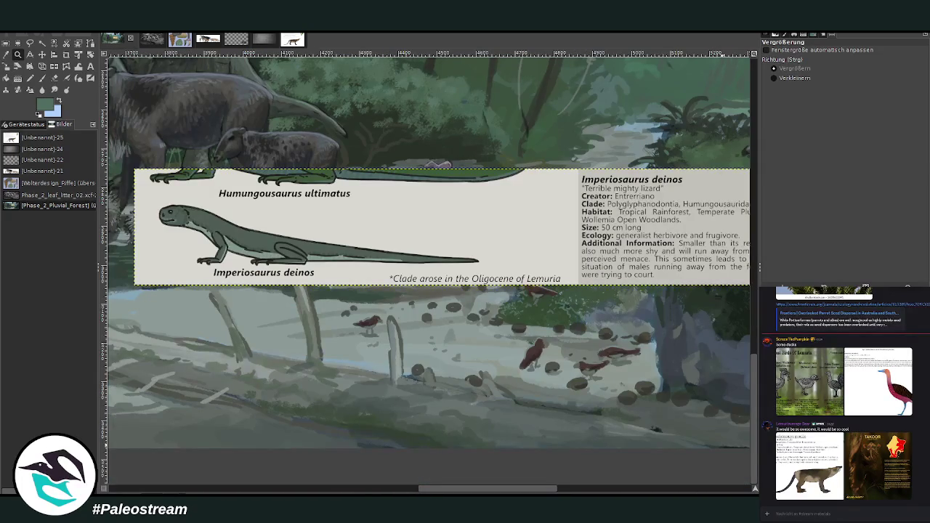
- Activate the scene painting layer and load the Paintbrush with a dark grey colour
{"action": "key", "text": "Page_Down"}
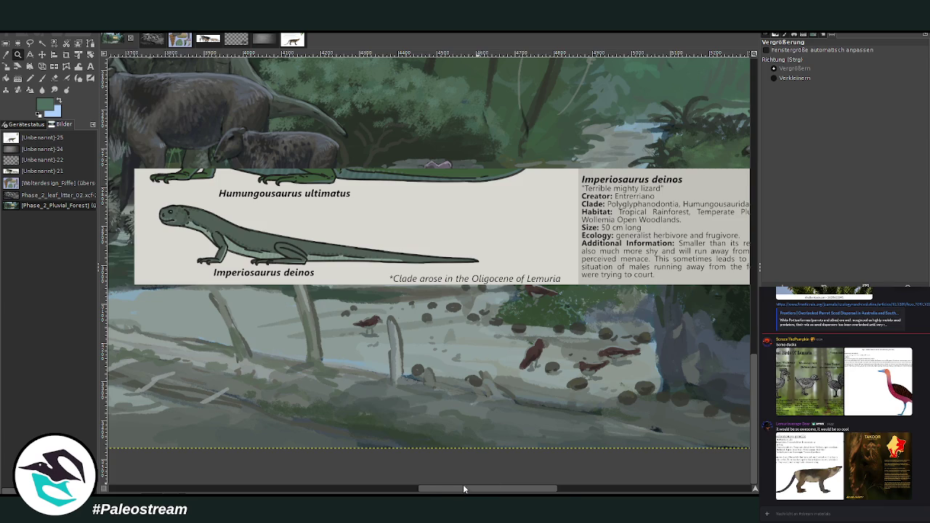
{"action": "left_click_drag", "start_coordinate": [463, 486], "coordinate": [448, 491]}
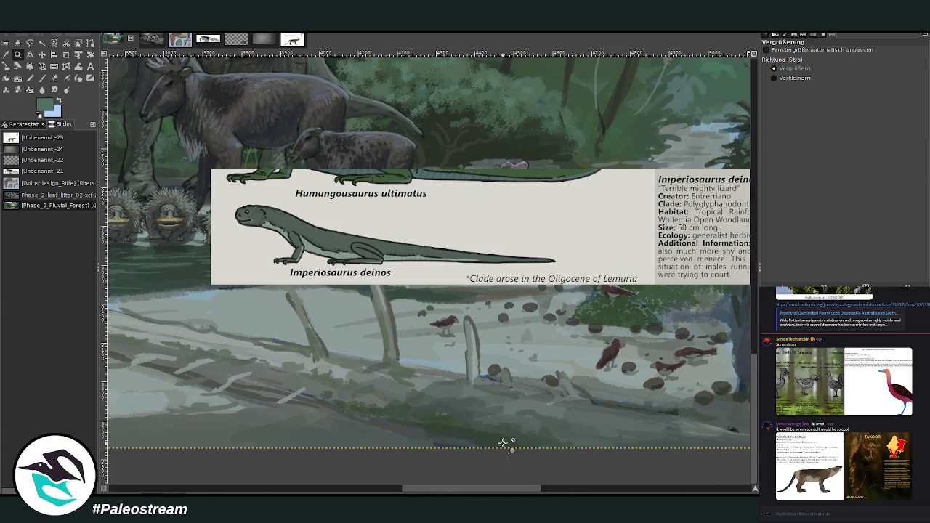
{"action": "left_click", "coordinate": [42, 77]}
{"action": "left_click", "coordinate": [726, 304], "text": "ctrl"}
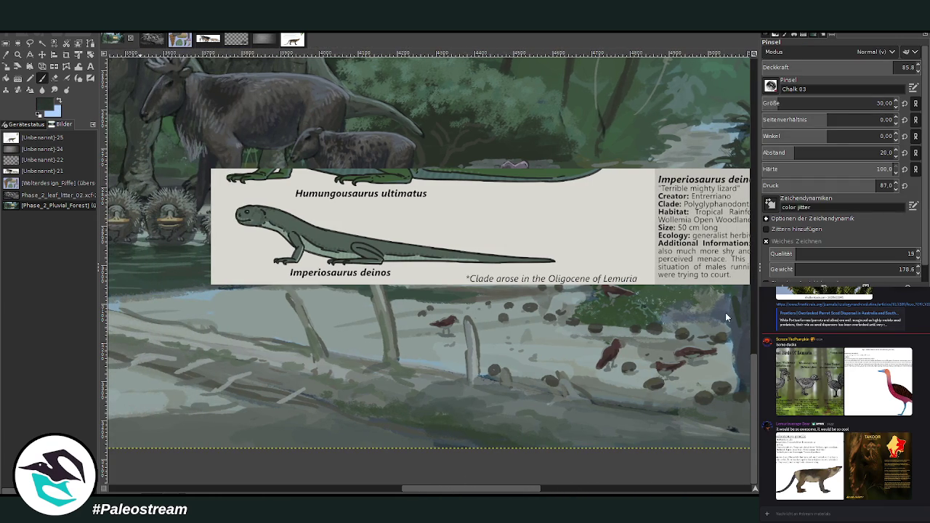
- Slightly enlarge the brush, lower its opacity, and sketch a dark-grey lizard outline on the log
{"action": "key", "text": "bracketright"}
{"action": "key", "text": "bracketright"}
{"action": "key", "text": "bracketright"}
{"action": "key", "text": "less"}
{"action": "key", "text": "less"}
{"action": "key", "text": "less"}
{"action": "mouse_move", "coordinate": [463, 376]}
{"action": "left_mouse_down"}
{"action": "mouse_move", "coordinate": [436, 368]}
{"action": "mouse_move", "coordinate": [477, 381]}
{"action": "mouse_move", "coordinate": [419, 370]}
{"action": "mouse_move", "coordinate": [476, 374]}
{"action": "left_mouse_up"}
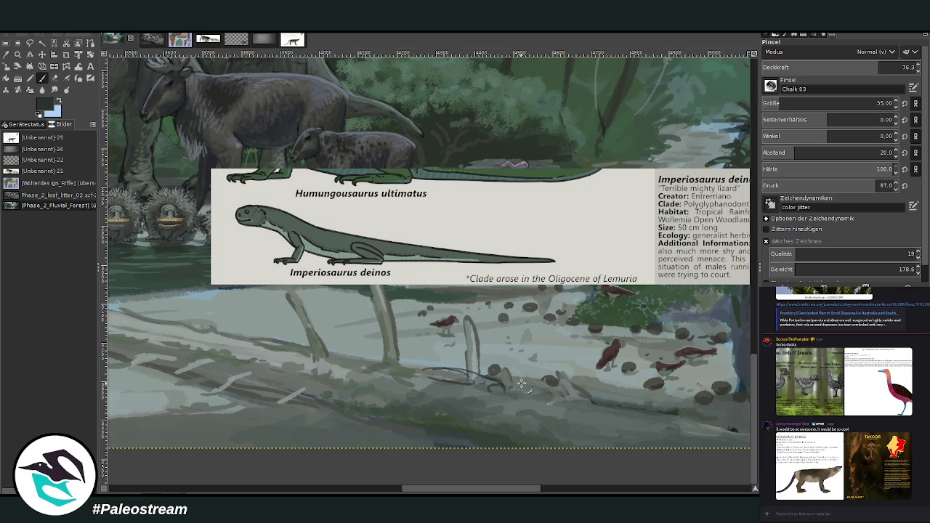
{"action": "mouse_move", "coordinate": [507, 397]}
{"action": "left_mouse_down"}
{"action": "mouse_move", "coordinate": [491, 397]}
{"action": "mouse_move", "coordinate": [486, 383]}
{"action": "left_mouse_up"}
{"action": "left_click_drag", "start_coordinate": [461, 380], "coordinate": [457, 397]}
{"action": "mouse_move", "coordinate": [454, 387]}
{"action": "left_mouse_down"}
{"action": "mouse_move", "coordinate": [452, 396]}
{"action": "mouse_move", "coordinate": [414, 374]}
{"action": "mouse_move", "coordinate": [430, 365]}
{"action": "mouse_move", "coordinate": [320, 358]}
{"action": "mouse_move", "coordinate": [407, 374]}
{"action": "left_mouse_up"}
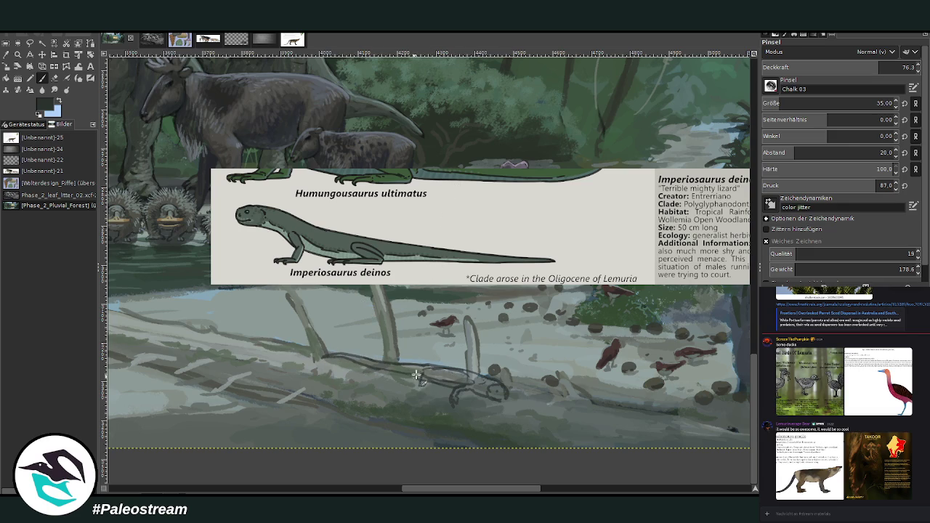
{"action": "left_click_drag", "start_coordinate": [425, 372], "coordinate": [413, 385]}
{"action": "left_click_drag", "start_coordinate": [402, 396], "coordinate": [425, 370]}
{"action": "left_click", "coordinate": [42, 54]}
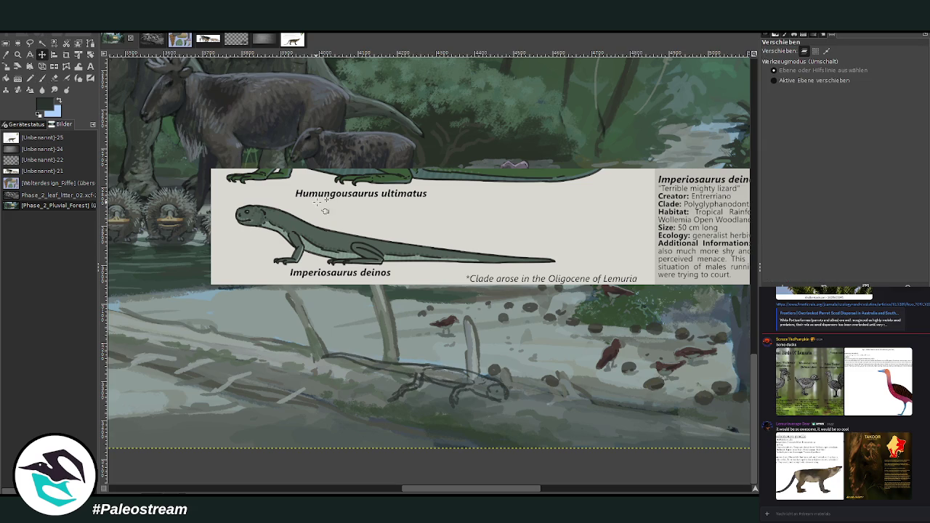
- Shift the Imperiosaurus info card right and down, then zoom in on the lizard sketch
{"action": "left_click_drag", "start_coordinate": [293, 195], "coordinate": [384, 233]}
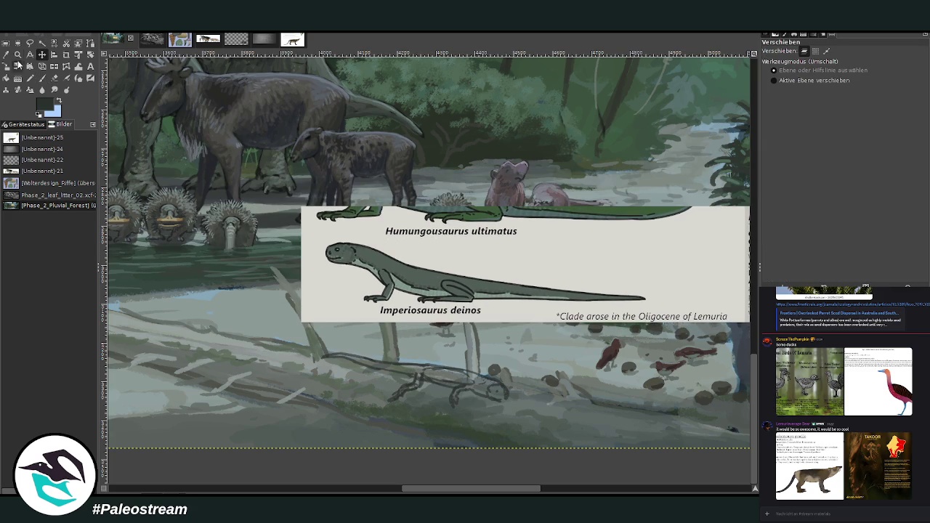
{"action": "left_click", "coordinate": [18, 55]}
{"action": "left_click", "coordinate": [424, 421]}
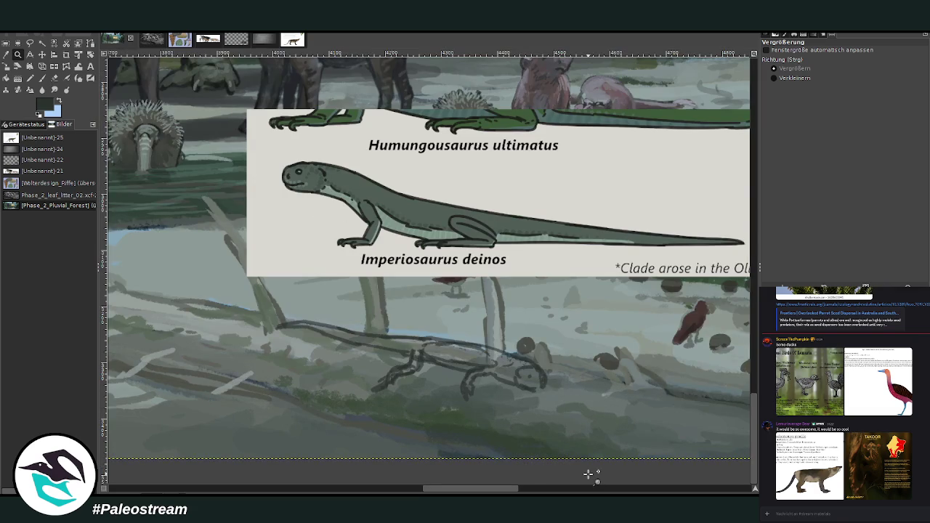
- Fill the lizard's body, back, leg and head with darker grey and green using a size-46 brush
{"action": "left_click", "coordinate": [7, 55]}
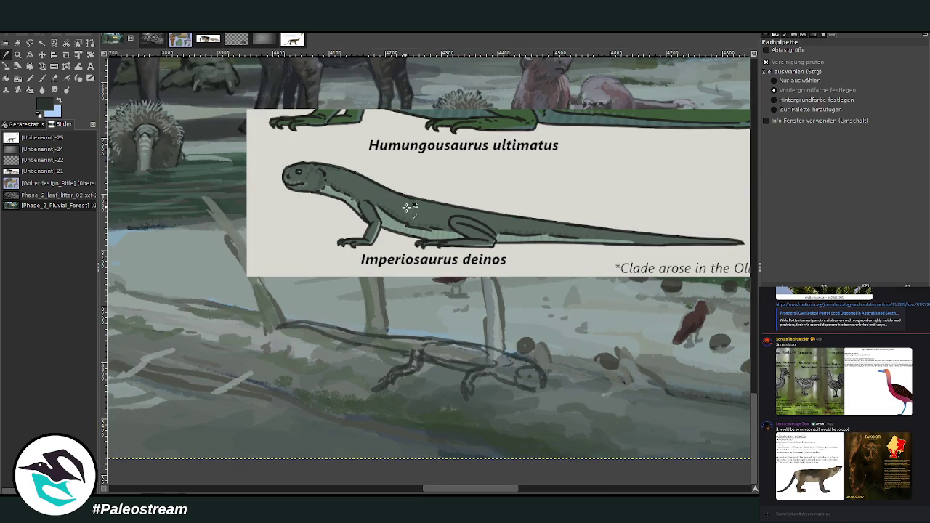
{"action": "left_click", "coordinate": [42, 77]}
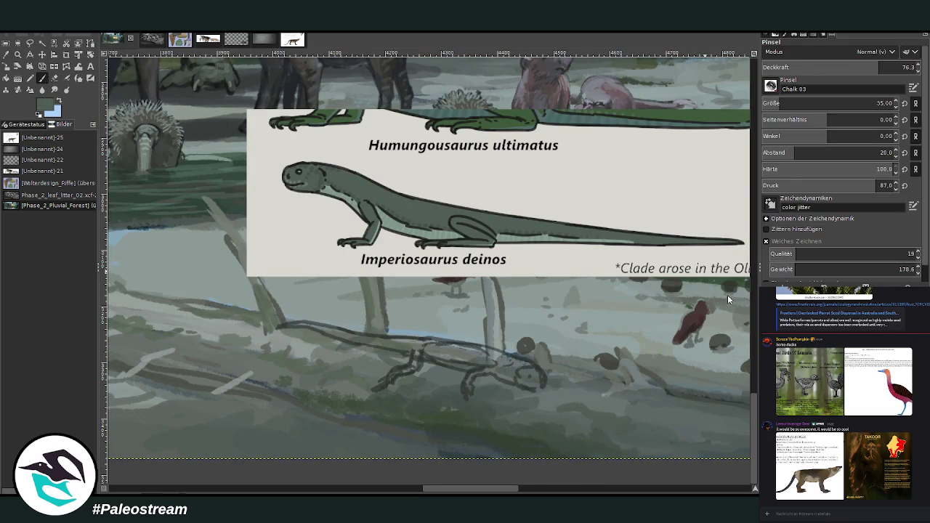
{"action": "key", "text": "]"}
{"action": "mouse_move", "coordinate": [441, 345]}
{"action": "left_mouse_down"}
{"action": "mouse_move", "coordinate": [524, 365]}
{"action": "mouse_move", "coordinate": [392, 346]}
{"action": "left_mouse_up"}
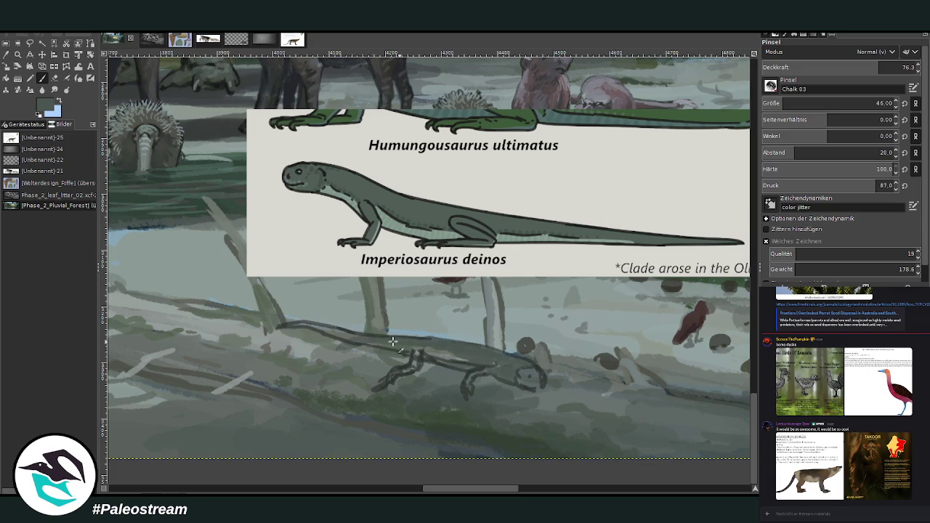
{"action": "key", "text": "["}
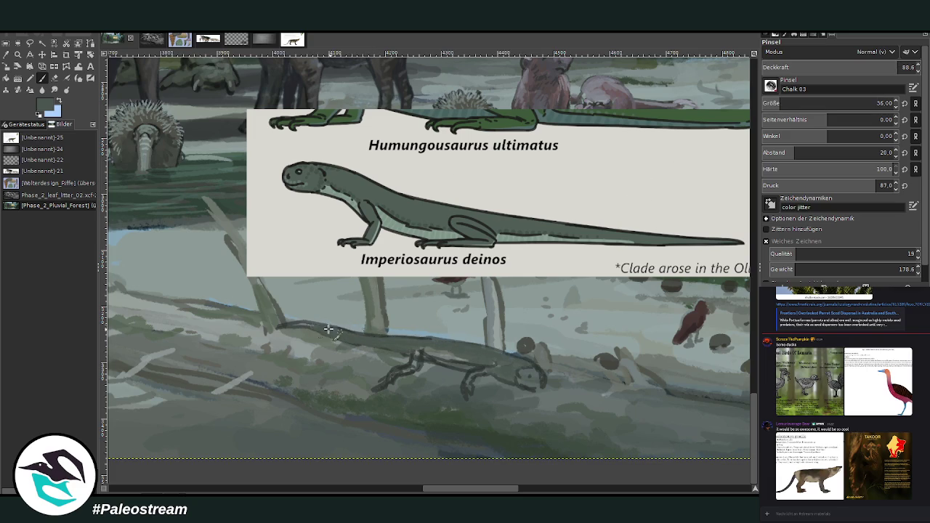
{"action": "left_click_drag", "start_coordinate": [278, 328], "coordinate": [462, 346]}
{"action": "left_click_drag", "start_coordinate": [484, 363], "coordinate": [529, 363]}
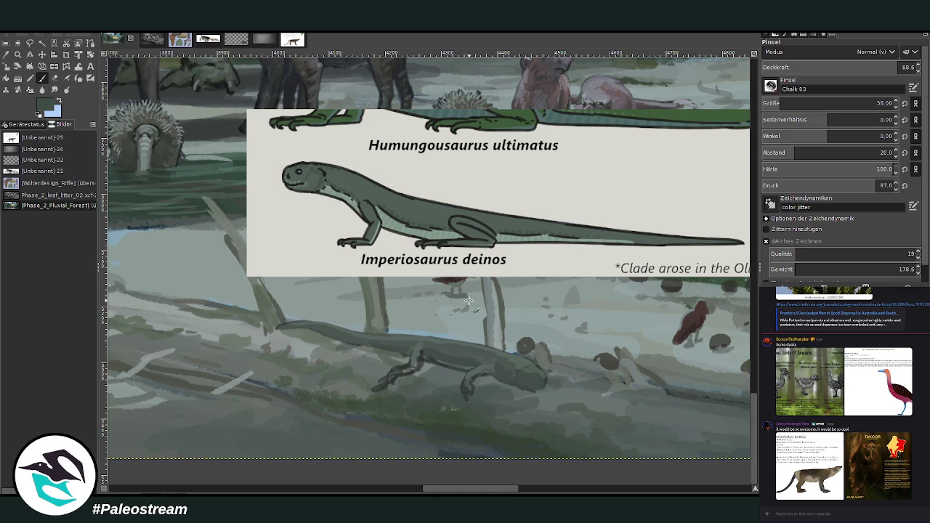
{"action": "left_click", "coordinate": [728, 286], "text": "ctrl"}
{"action": "left_click_drag", "start_coordinate": [405, 353], "coordinate": [285, 328]}
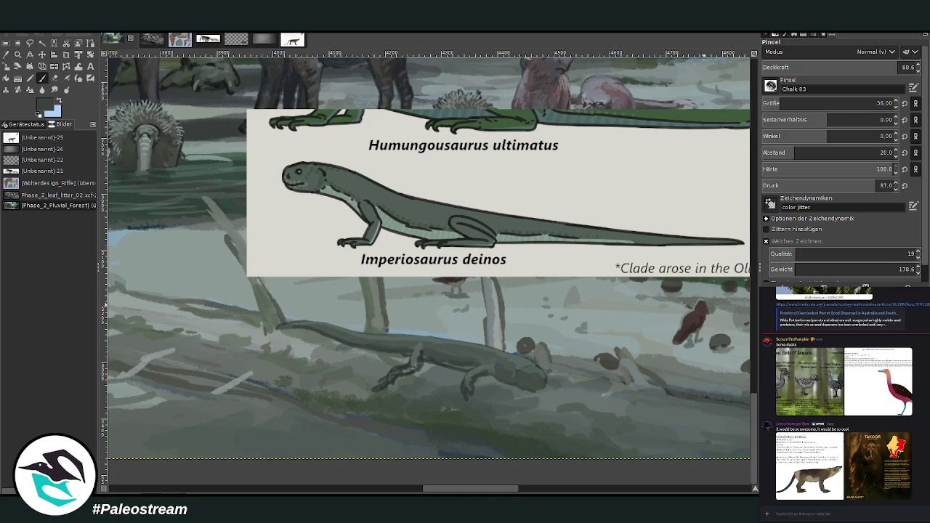
- Paint a dark-green outline along the lizard's body, then set the brush to size 22 at opacity 59
{"action": "key", "text": "x"}
{"action": "key", "text": "o"}
{"action": "left_click", "coordinate": [485, 398]}
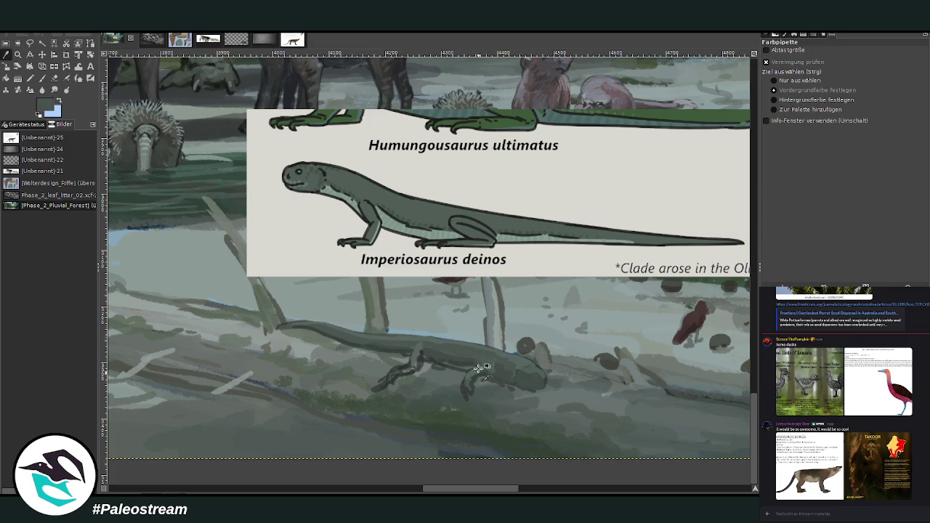
{"action": "left_click", "coordinate": [42, 78]}
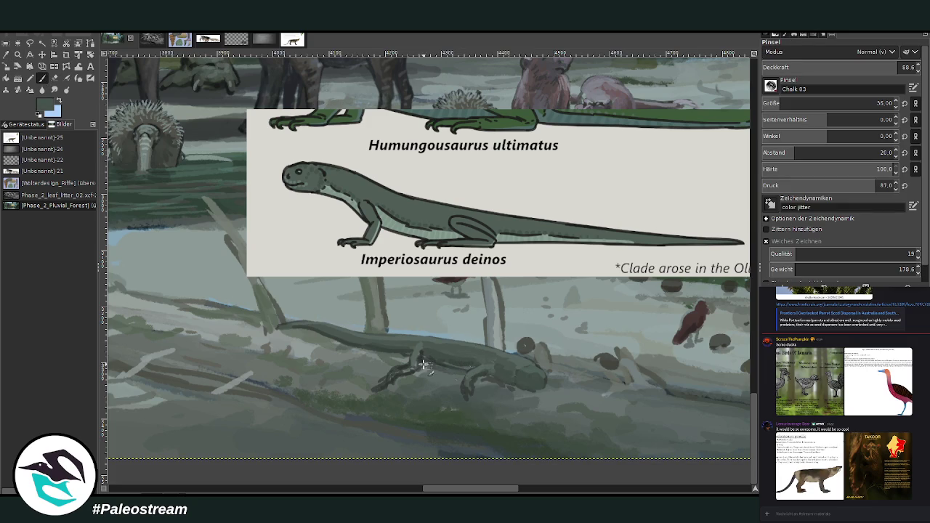
{"action": "left_click_drag", "start_coordinate": [406, 355], "coordinate": [318, 336]}
{"action": "left_click", "coordinate": [726, 294], "text": "ctrl"}
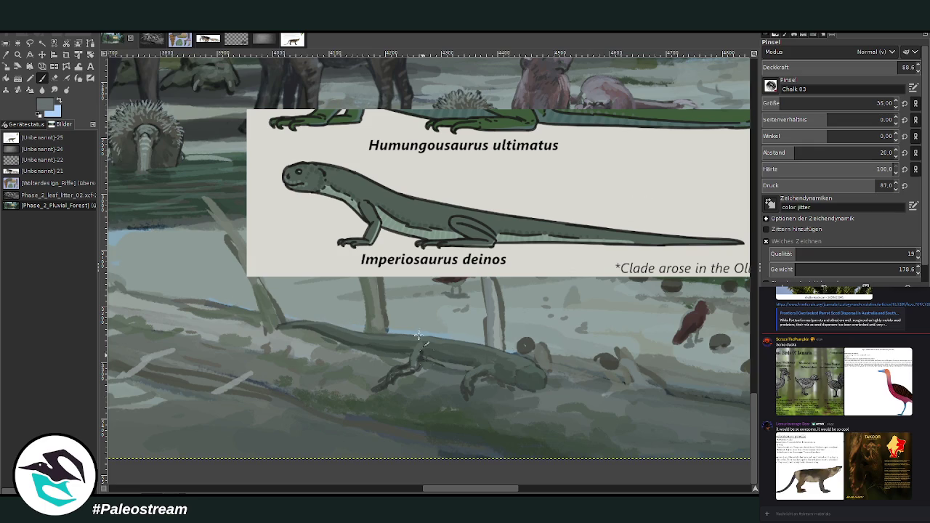
{"action": "left_click", "coordinate": [851, 67]}
{"action": "left_click", "coordinate": [876, 103]}
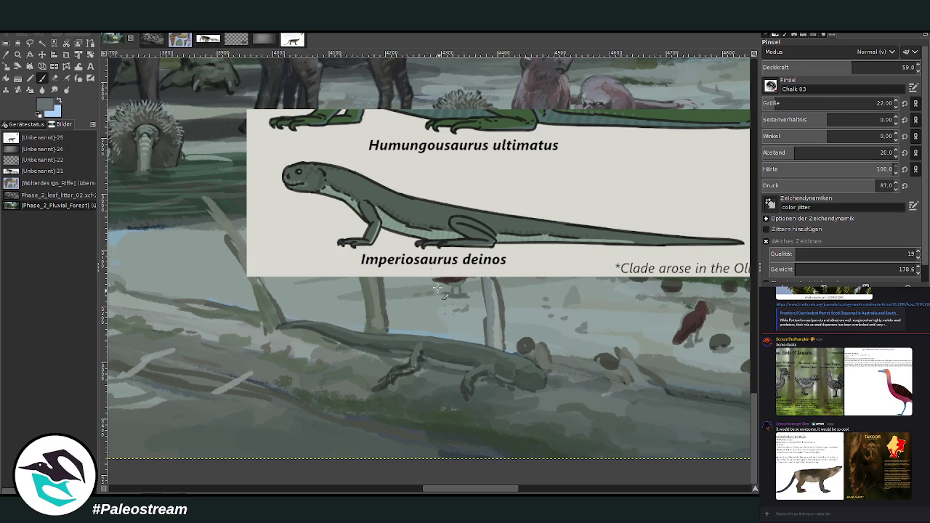
- With a size-15 brush at 53.9 opacity, highlight the snout and repaint the head rounder and lighter
{"action": "left_click", "coordinate": [6, 55]}
{"action": "left_click", "coordinate": [440, 353]}
{"action": "key", "text": "p"}
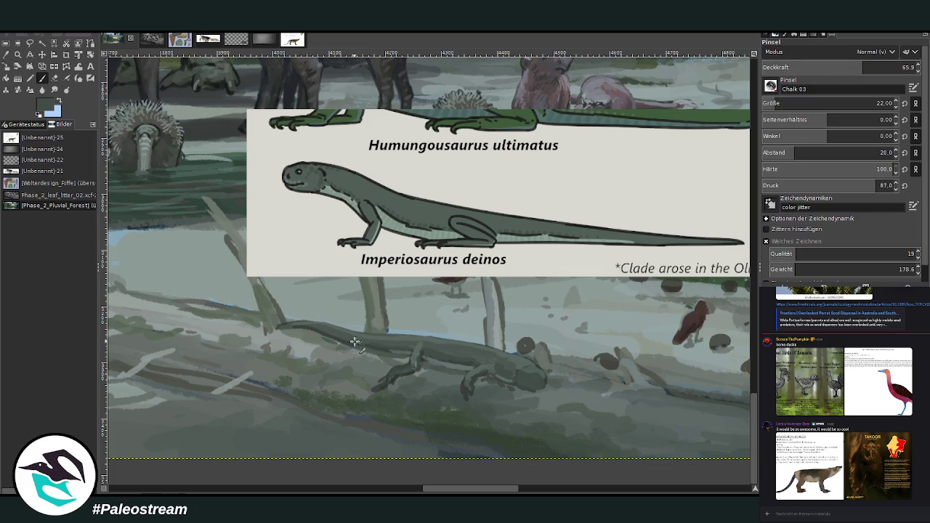
{"action": "left_click", "coordinate": [727, 313], "text": "ctrl"}
{"action": "left_click", "coordinate": [877, 104]}
{"action": "type", "text": "15"}
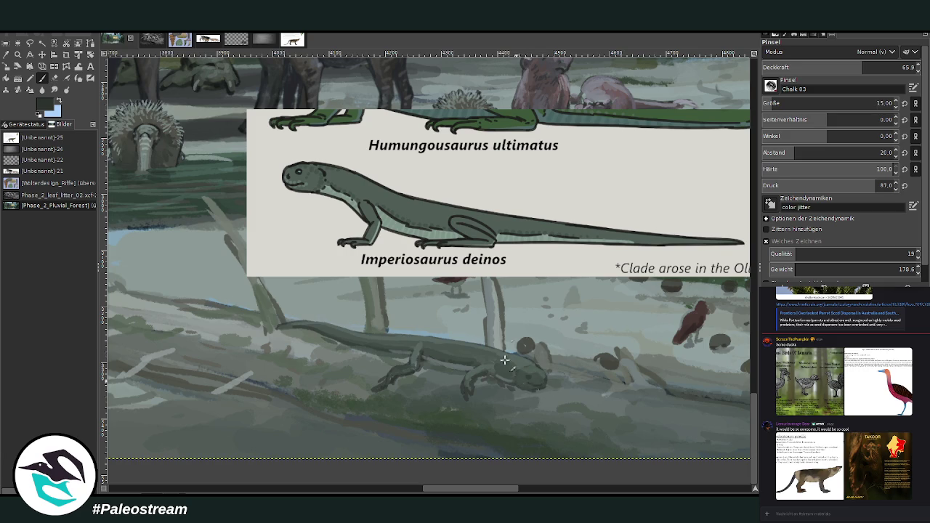
{"action": "left_click", "coordinate": [827, 64]}
{"action": "left_click_drag", "start_coordinate": [542, 378], "coordinate": [540, 379]}
{"action": "key", "text": "o"}
{"action": "left_click", "coordinate": [536, 369]}
{"action": "key", "text": "p"}
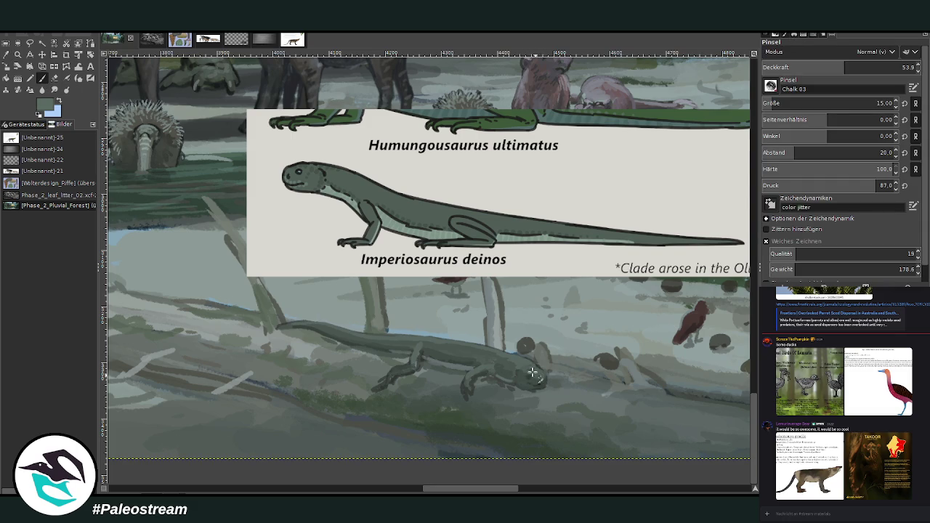
{"action": "left_click_drag", "start_coordinate": [526, 370], "coordinate": [541, 377]}
{"action": "left_click", "coordinate": [724, 292], "text": "ctrl"}
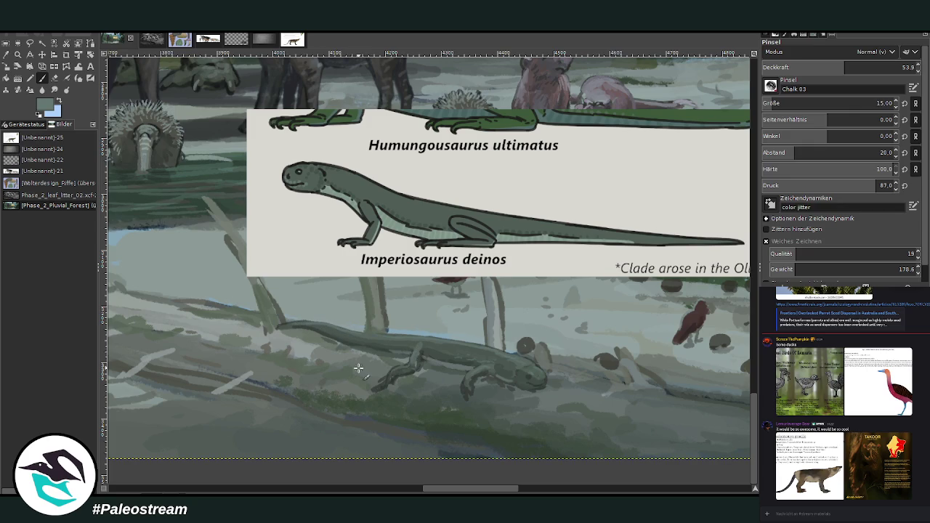
- Shade the lizard's legs with sampled dark green, then zoom in on the info card area
{"action": "key", "text": "o"}
{"action": "left_click", "coordinate": [473, 399]}
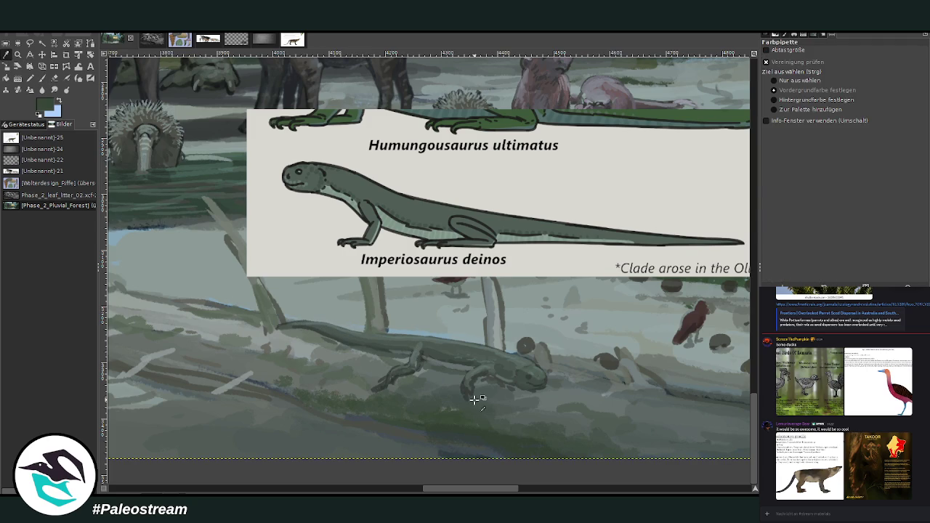
{"action": "key", "text": "p"}
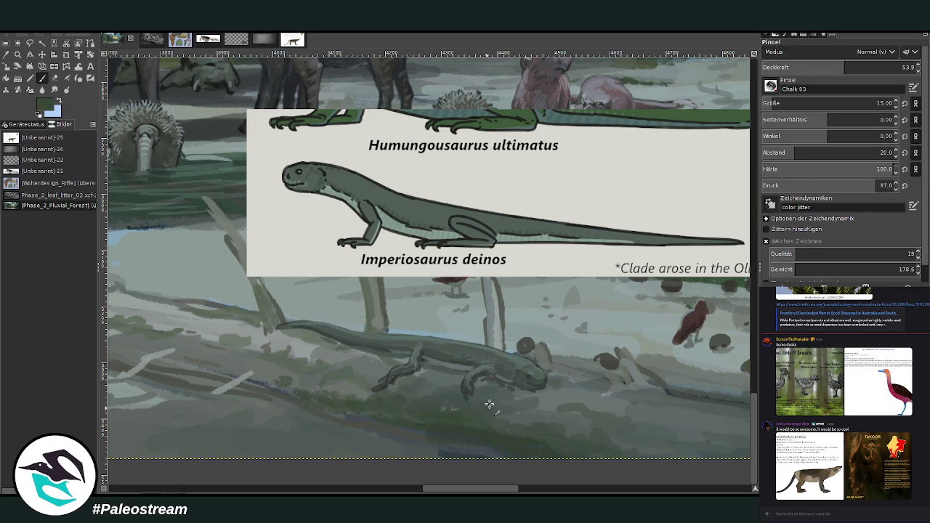
{"action": "left_click_drag", "start_coordinate": [476, 493], "coordinate": [480, 494]}
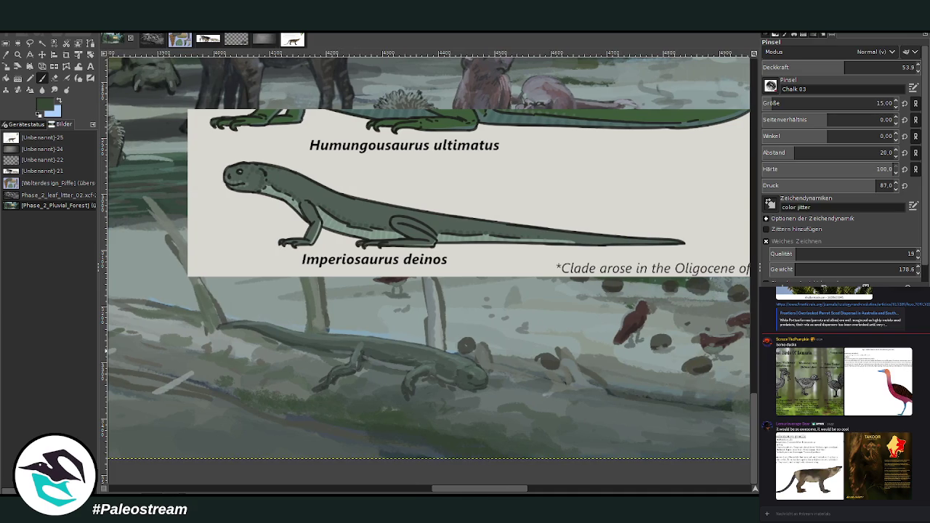
{"action": "scroll", "coordinate": [427, 271], "scroll_direction": "down", "scroll_amount": 2}
{"action": "scroll", "coordinate": [427, 271], "scroll_direction": "down", "scroll_amount": 1}
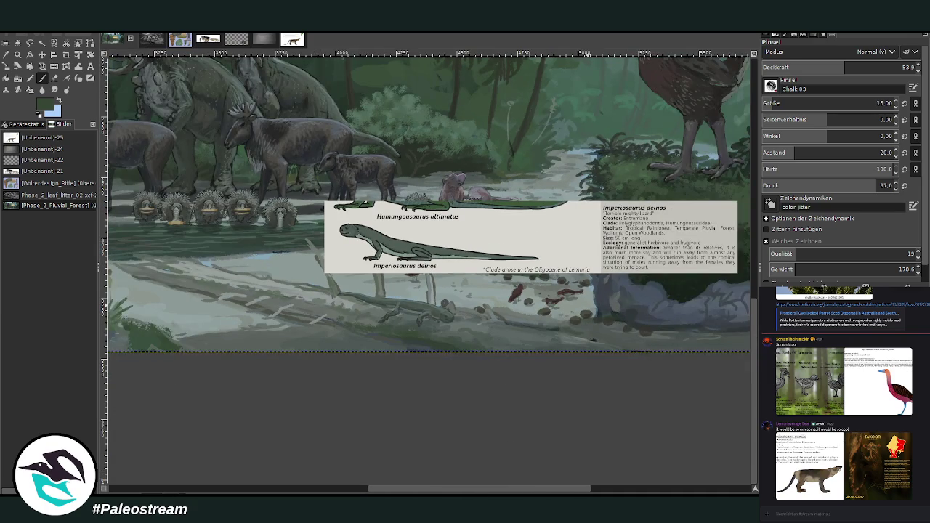
{"action": "mouse_move", "coordinate": [492, 492]}
{"action": "left_mouse_down"}
{"action": "mouse_move", "coordinate": [652, 492]}
{"action": "mouse_move", "coordinate": [486, 490]}
{"action": "left_mouse_up"}
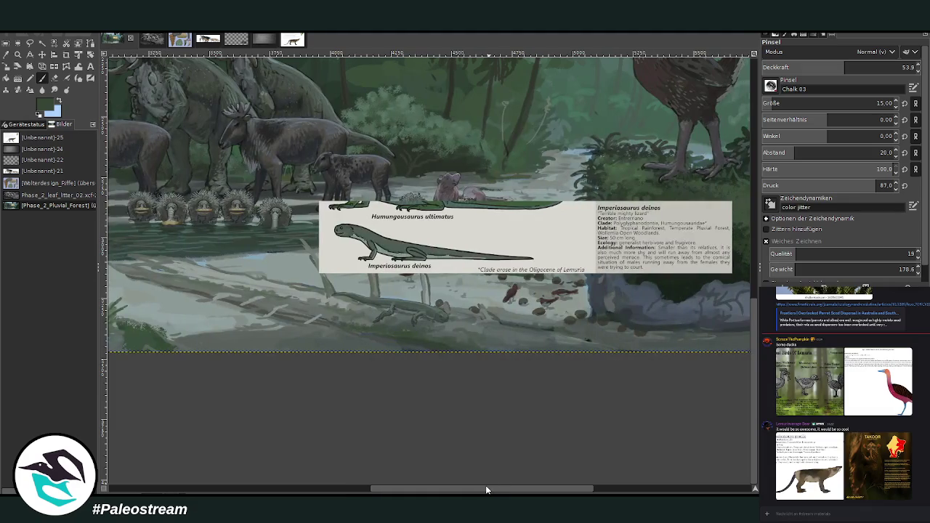
{"action": "left_click", "coordinate": [17, 54]}
{"action": "left_click_drag", "start_coordinate": [315, 157], "coordinate": [606, 370]}
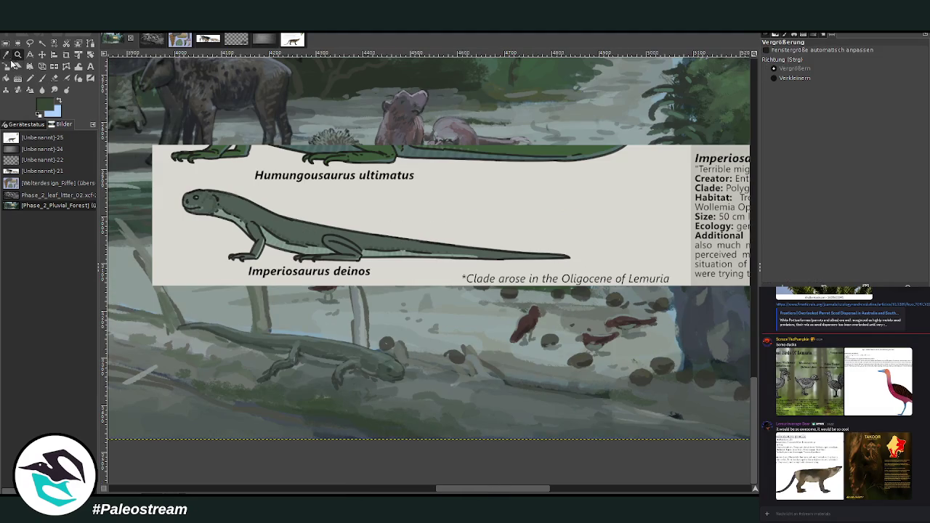
{"action": "left_click", "coordinate": [6, 55]}
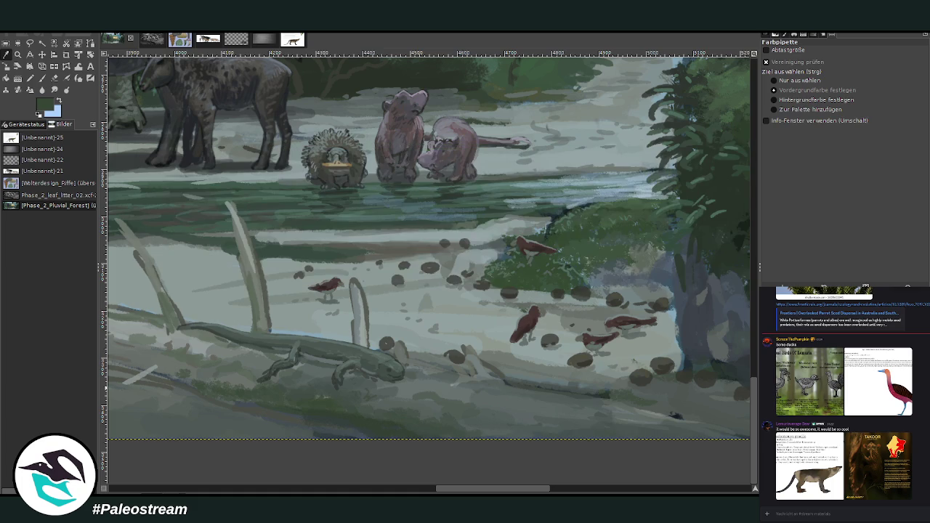
- On the scene painting layer, set the brush to size 38 at 81.7 opacity and paint dark-green grass blades
{"action": "key", "text": "Page_Up"}
{"action": "key", "text": "Page_Down"}
{"action": "key", "text": "p"}
{"action": "left_click_drag", "start_coordinate": [777, 102], "coordinate": [784, 102]}
{"action": "left_click_drag", "start_coordinate": [846, 67], "coordinate": [868, 67]}
{"action": "key", "text": "bracketright"}
{"action": "key", "text": "bracketright"}
{"action": "key", "text": "bracketright"}
{"action": "key", "text": "greater"}
{"action": "key", "text": "greater"}
{"action": "key", "text": "greater"}
{"action": "mouse_move", "coordinate": [533, 396]}
{"action": "left_mouse_down"}
{"action": "mouse_move", "coordinate": [529, 371]}
{"action": "mouse_move", "coordinate": [545, 364]}
{"action": "mouse_move", "coordinate": [549, 382]}
{"action": "left_mouse_up"}
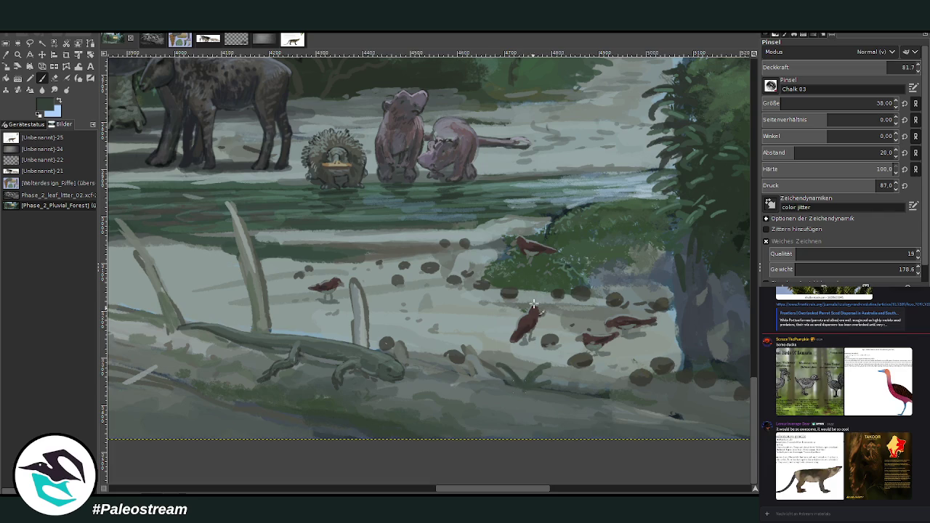
- With spacing 10, size 50 and 86.8 opacity, fill out the lower-right grass patch with more dark blades
{"action": "left_click", "coordinate": [787, 152]}
{"action": "left_click", "coordinate": [782, 103]}
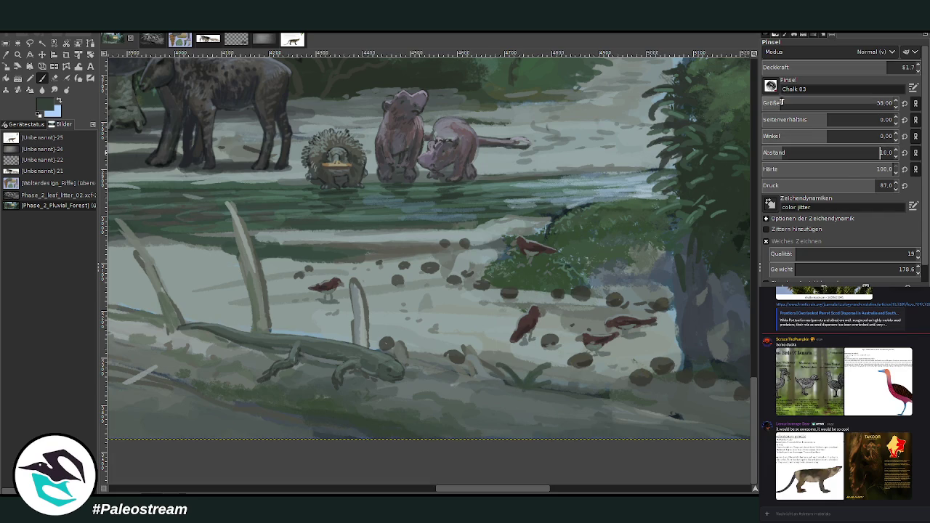
{"action": "left_click_drag", "start_coordinate": [880, 67], "coordinate": [888, 68]}
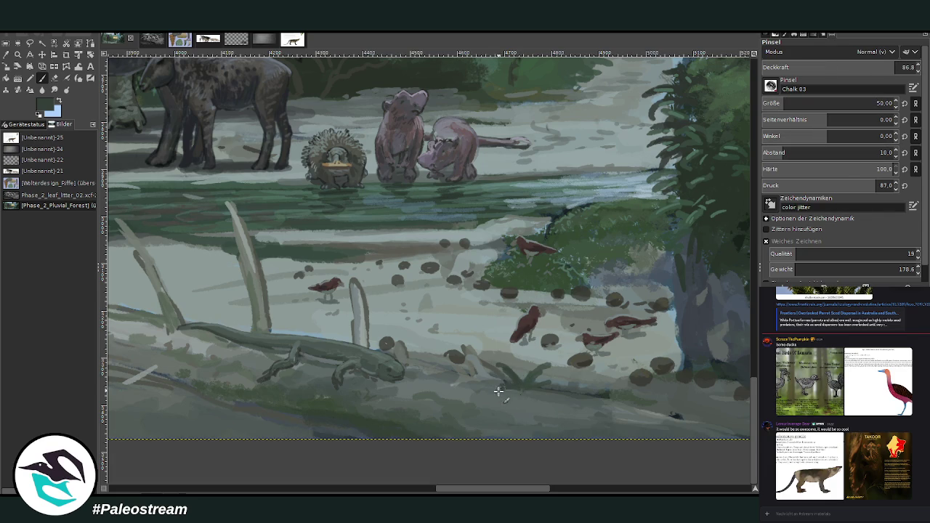
{"action": "mouse_move", "coordinate": [559, 412]}
{"action": "left_mouse_down"}
{"action": "mouse_move", "coordinate": [543, 399]}
{"action": "mouse_move", "coordinate": [546, 385]}
{"action": "mouse_move", "coordinate": [591, 390]}
{"action": "mouse_move", "coordinate": [555, 376]}
{"action": "left_mouse_up"}
{"action": "mouse_move", "coordinate": [604, 407]}
{"action": "left_mouse_down"}
{"action": "mouse_move", "coordinate": [614, 387]}
{"action": "mouse_move", "coordinate": [592, 382]}
{"action": "mouse_move", "coordinate": [614, 401]}
{"action": "left_mouse_up"}
{"action": "mouse_move", "coordinate": [587, 432]}
{"action": "left_mouse_down"}
{"action": "mouse_move", "coordinate": [564, 417]}
{"action": "mouse_move", "coordinate": [574, 406]}
{"action": "mouse_move", "coordinate": [623, 404]}
{"action": "mouse_move", "coordinate": [623, 420]}
{"action": "mouse_move", "coordinate": [574, 423]}
{"action": "mouse_move", "coordinate": [527, 416]}
{"action": "mouse_move", "coordinate": [515, 394]}
{"action": "mouse_move", "coordinate": [525, 417]}
{"action": "mouse_move", "coordinate": [515, 419]}
{"action": "mouse_move", "coordinate": [542, 425]}
{"action": "left_mouse_up"}
{"action": "left_click_drag", "start_coordinate": [651, 411], "coordinate": [660, 392]}
{"action": "left_click_drag", "start_coordinate": [446, 493], "coordinate": [465, 491]}
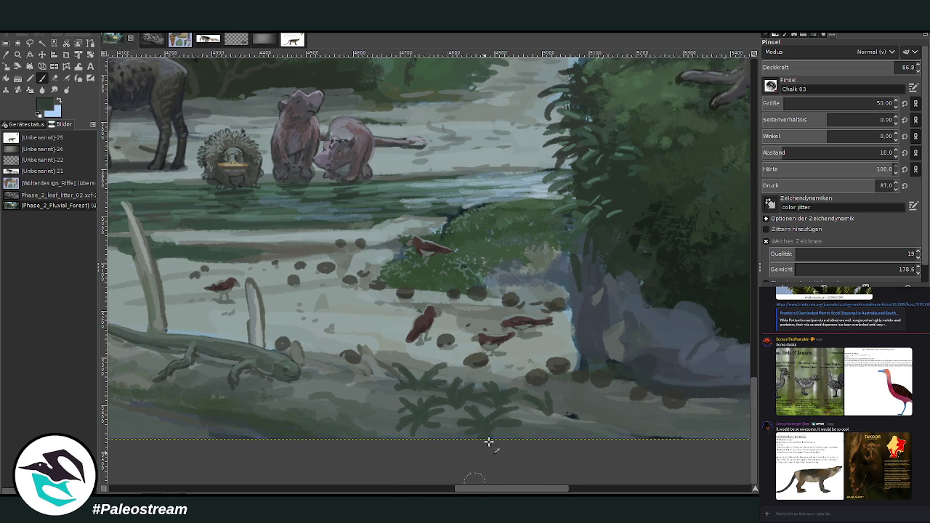
{"action": "mouse_move", "coordinate": [555, 408]}
{"action": "left_mouse_down"}
{"action": "mouse_move", "coordinate": [590, 399]}
{"action": "mouse_move", "coordinate": [550, 414]}
{"action": "mouse_move", "coordinate": [544, 429]}
{"action": "mouse_move", "coordinate": [610, 404]}
{"action": "mouse_move", "coordinate": [566, 398]}
{"action": "mouse_move", "coordinate": [599, 392]}
{"action": "left_mouse_up"}
{"action": "mouse_move", "coordinate": [603, 428]}
{"action": "left_mouse_down"}
{"action": "mouse_move", "coordinate": [625, 413]}
{"action": "mouse_move", "coordinate": [554, 421]}
{"action": "mouse_move", "coordinate": [619, 423]}
{"action": "mouse_move", "coordinate": [635, 412]}
{"action": "mouse_move", "coordinate": [657, 420]}
{"action": "left_mouse_up"}
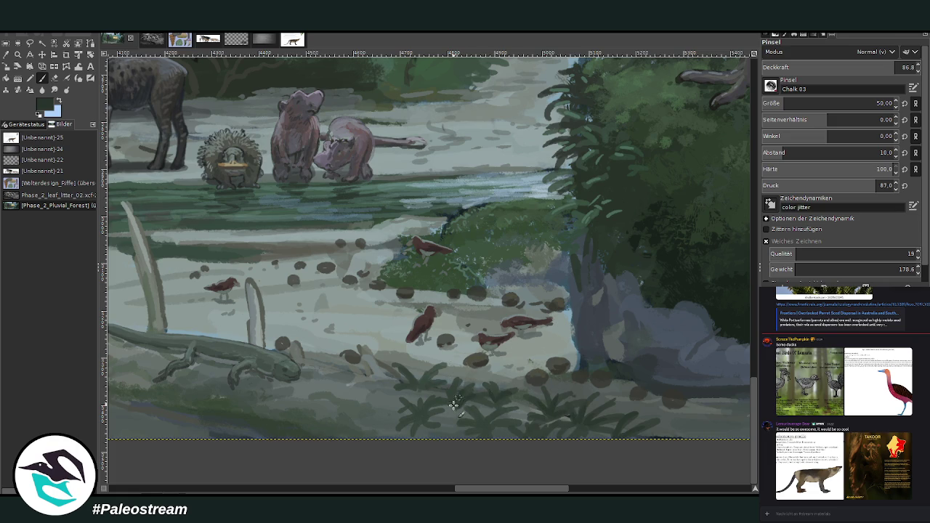
- Paint light-green leaf strokes on the bottom ferns at size 20 and about 42.3 opacity
{"action": "left_click", "coordinate": [869, 67]}
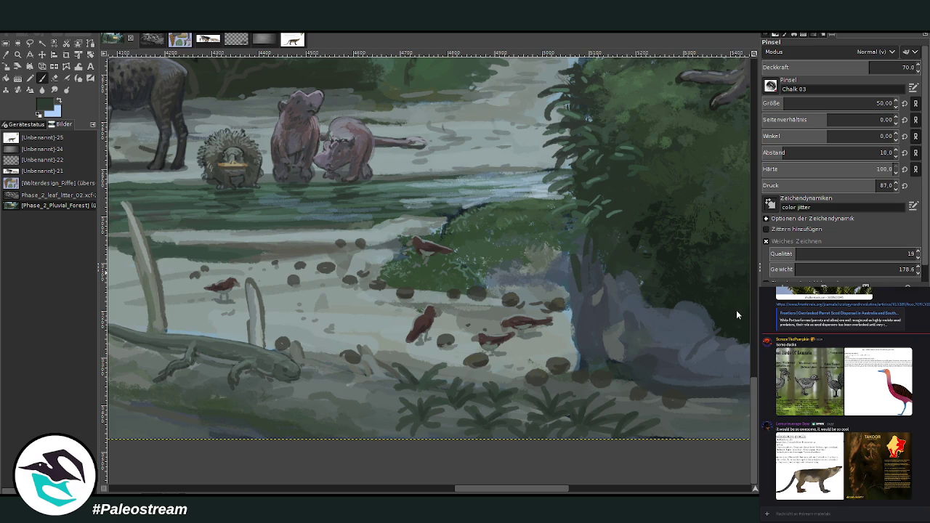
{"action": "left_click_drag", "start_coordinate": [842, 67], "coordinate": [827, 67]}
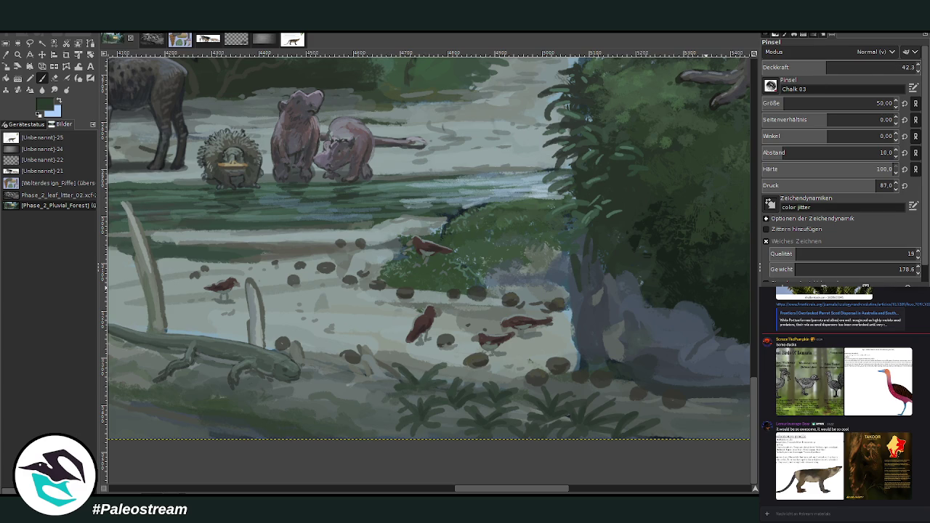
{"action": "left_click", "coordinate": [737, 303], "text": "ctrl"}
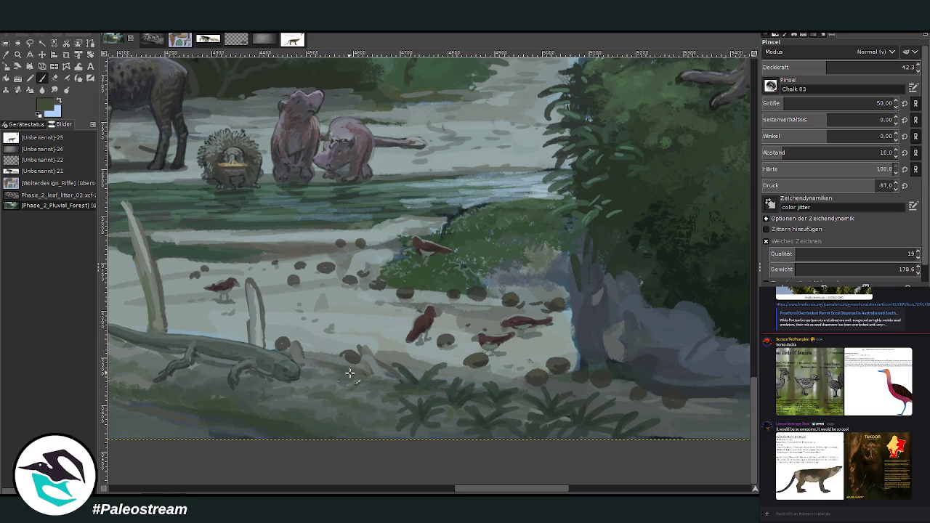
{"action": "left_click", "coordinate": [7, 55]}
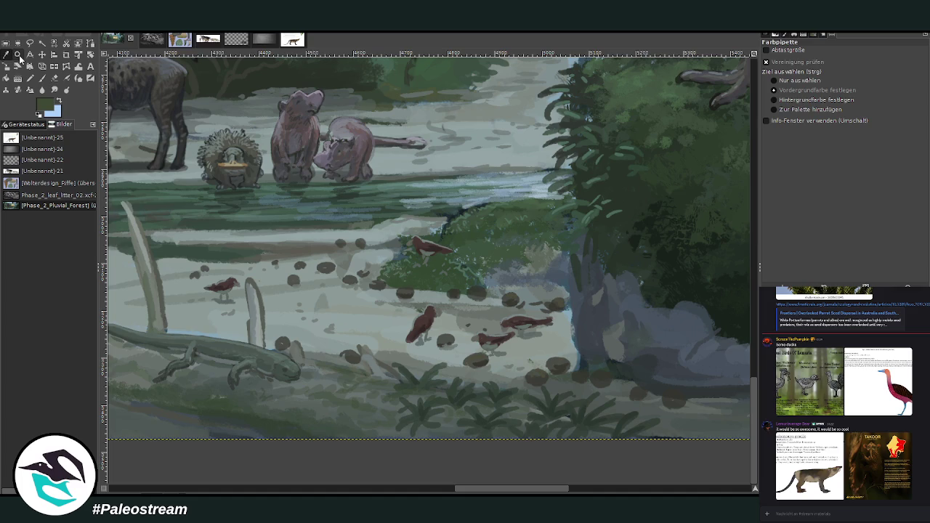
{"action": "left_click", "coordinate": [739, 293]}
{"action": "left_click", "coordinate": [42, 78]}
{"action": "left_click", "coordinate": [876, 102]}
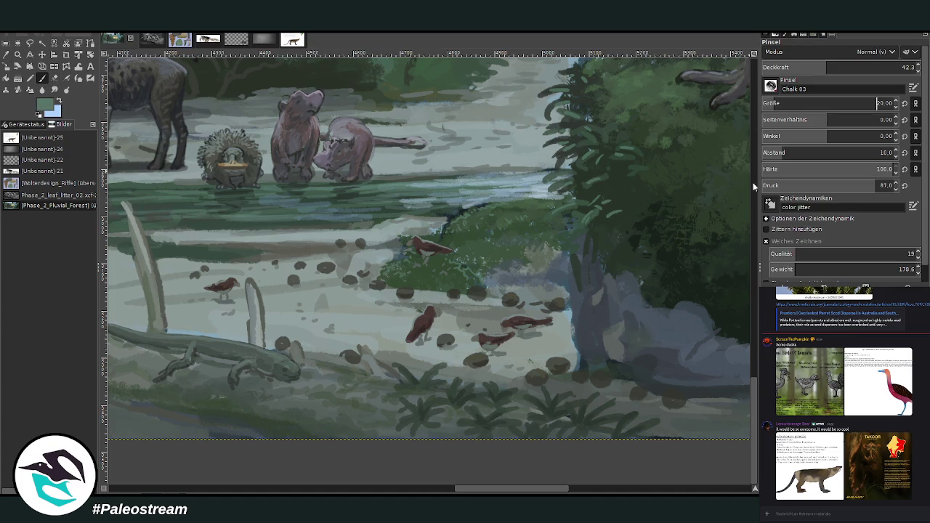
{"action": "mouse_move", "coordinate": [646, 420]}
{"action": "left_mouse_down"}
{"action": "mouse_move", "coordinate": [654, 425]}
{"action": "mouse_move", "coordinate": [590, 426]}
{"action": "left_mouse_up"}
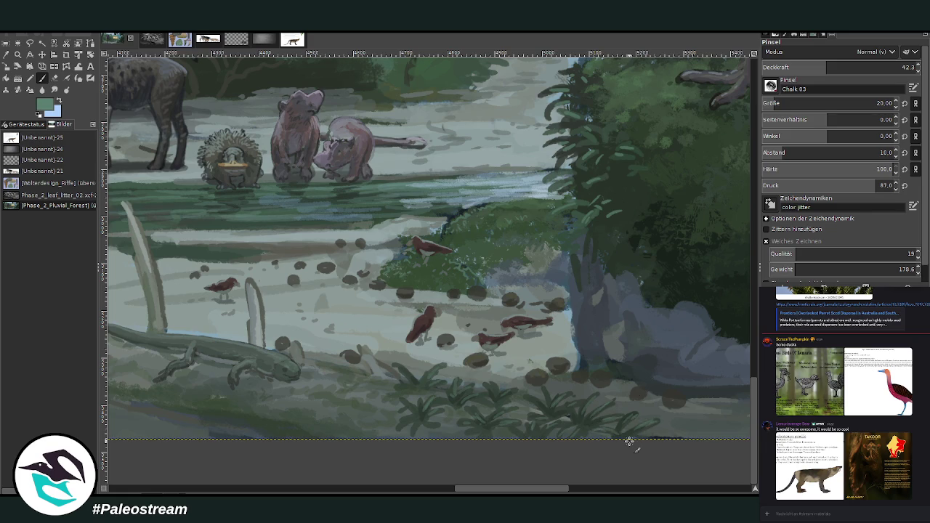
- Zoom in on the herd at the water and set the brush to 65.3 opacity, size 30
{"action": "scroll", "coordinate": [629, 441], "scroll_direction": "down", "scroll_amount": 2}
{"action": "scroll", "coordinate": [629, 441], "scroll_direction": "down", "scroll_amount": 2}
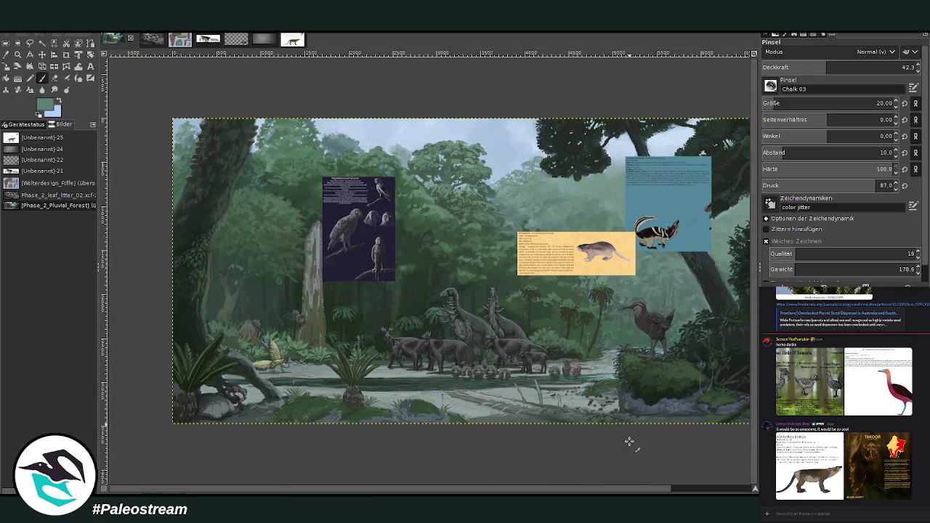
{"action": "scroll", "coordinate": [691, 492], "scroll_direction": "right", "scroll_amount": 2}
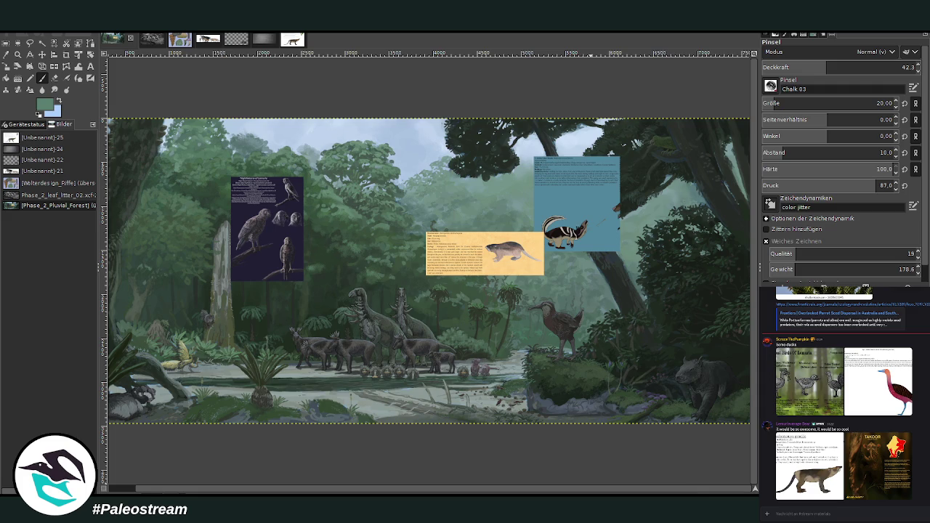
{"action": "left_click", "coordinate": [17, 54]}
{"action": "left_click_drag", "start_coordinate": [308, 321], "coordinate": [444, 429]}
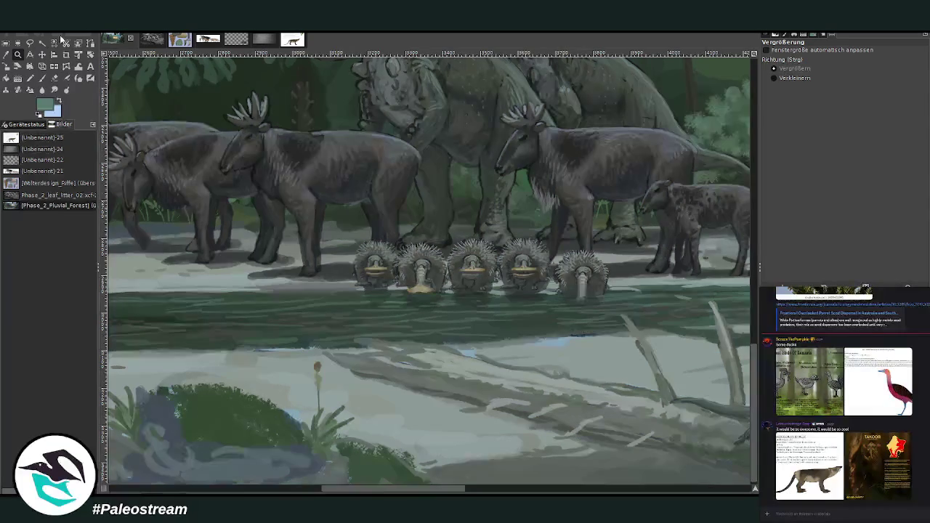
{"action": "left_click", "coordinate": [5, 54]}
{"action": "left_click", "coordinate": [42, 78]}
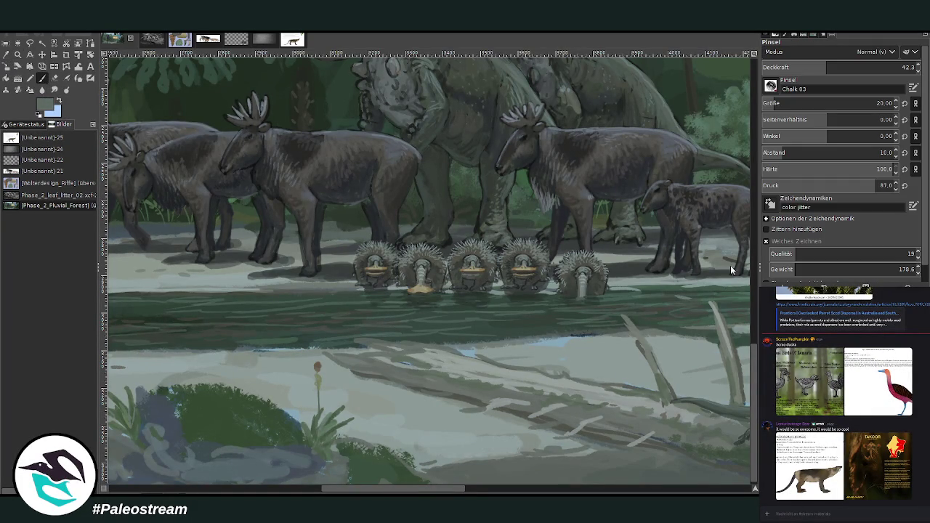
{"action": "left_click", "coordinate": [864, 67]}
{"action": "left_click", "coordinate": [877, 103]}
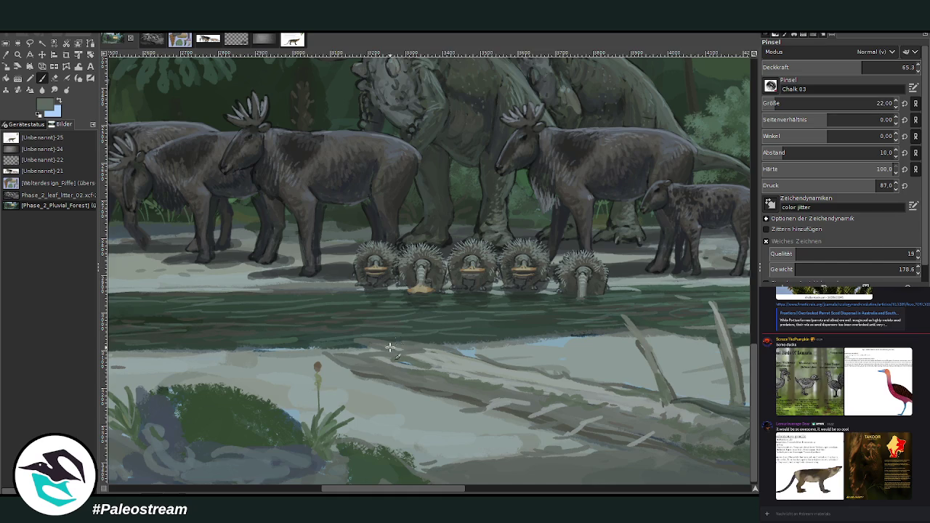
{"action": "left_click", "coordinate": [878, 103]}
- Sample darker tones and paint dark strokes and dabs along the waterline and shore at size 48
{"action": "left_click", "coordinate": [722, 292], "text": "ctrl"}
{"action": "left_click", "coordinate": [720, 289], "text": "ctrl"}
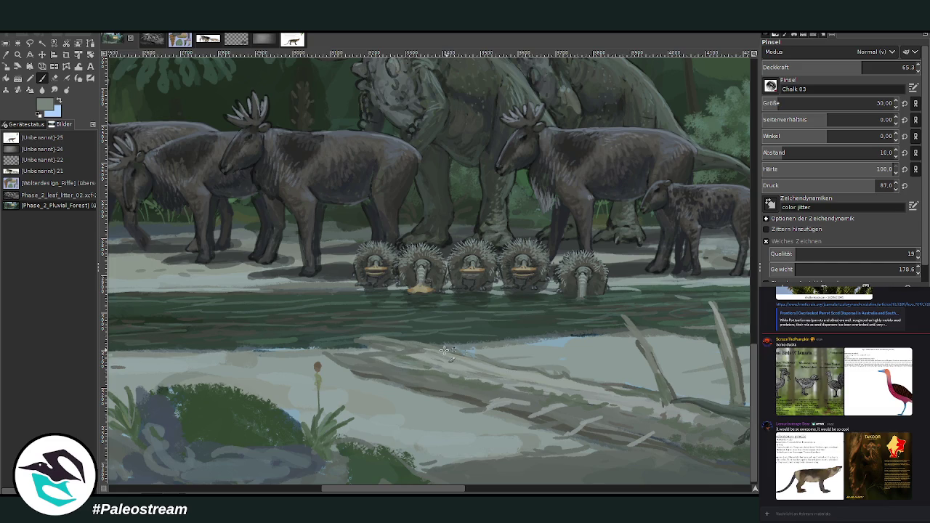
{"action": "left_click", "coordinate": [722, 290], "text": "ctrl"}
{"action": "left_click_drag", "start_coordinate": [588, 338], "coordinate": [568, 341]}
{"action": "left_click", "coordinate": [780, 103]}
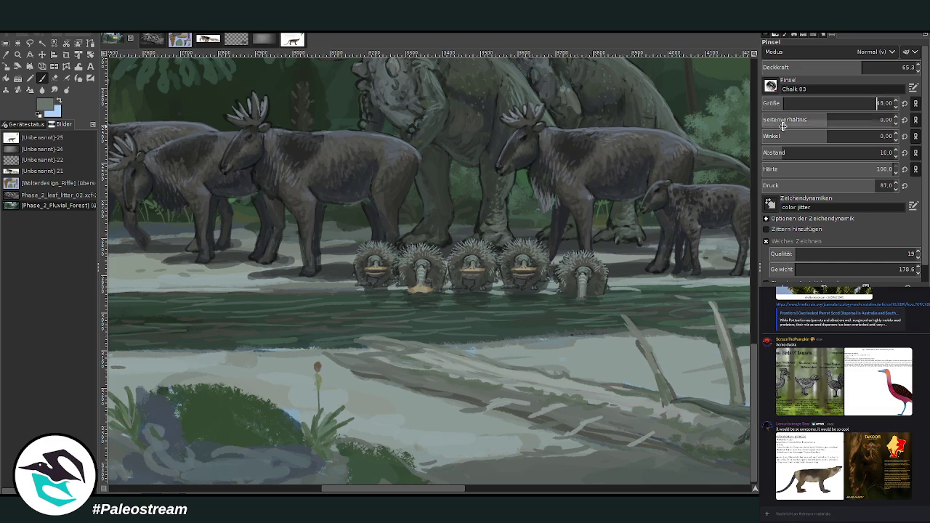
{"action": "key", "text": "Return"}
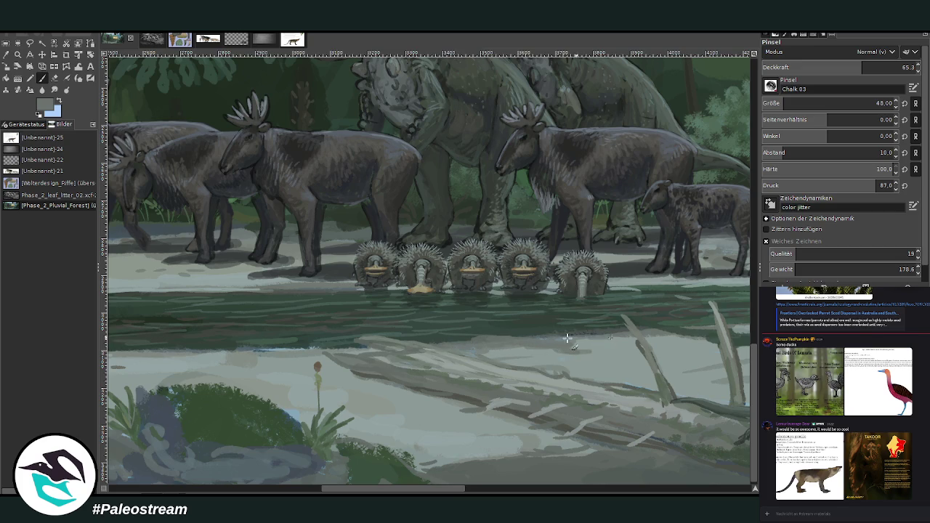
{"action": "scroll", "coordinate": [450, 352], "scroll_direction": "left", "scroll_amount": 5}
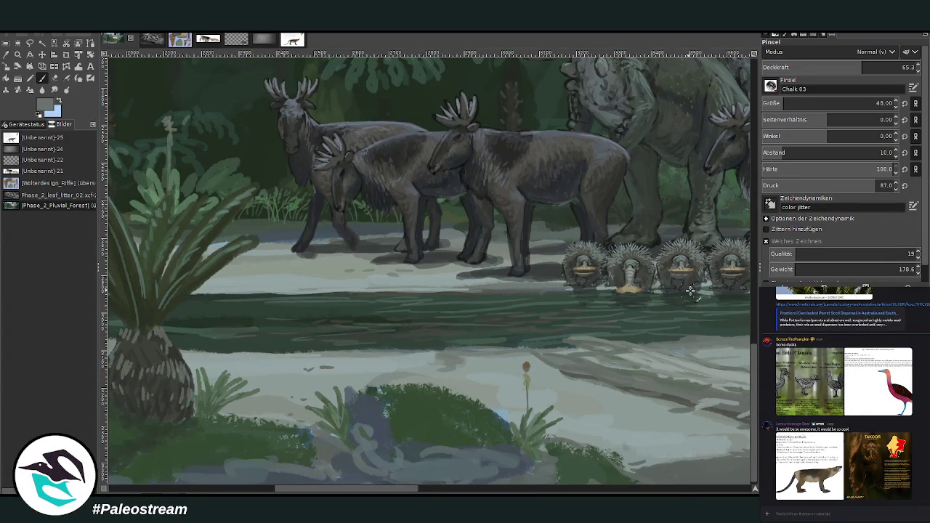
{"action": "left_click_drag", "start_coordinate": [451, 361], "coordinate": [437, 360]}
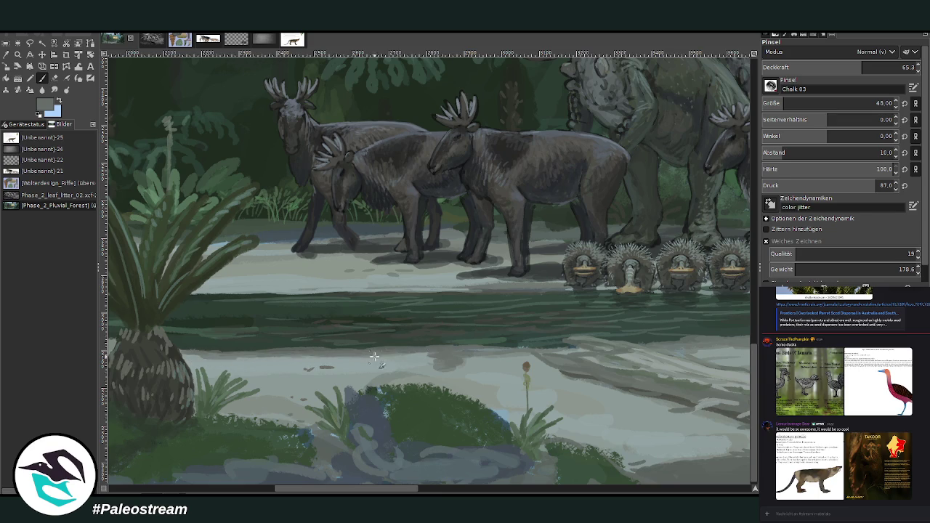
{"action": "scroll", "coordinate": [499, 341], "scroll_direction": "left", "scroll_amount": 10}
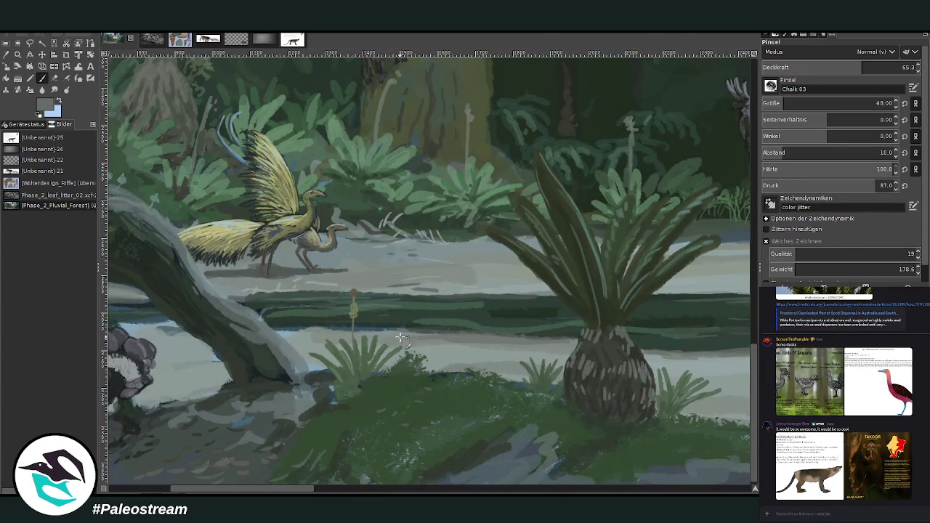
{"action": "mouse_move", "coordinate": [413, 334]}
{"action": "left_mouse_down"}
{"action": "mouse_move", "coordinate": [494, 353]}
{"action": "mouse_move", "coordinate": [483, 340]}
{"action": "left_mouse_up"}
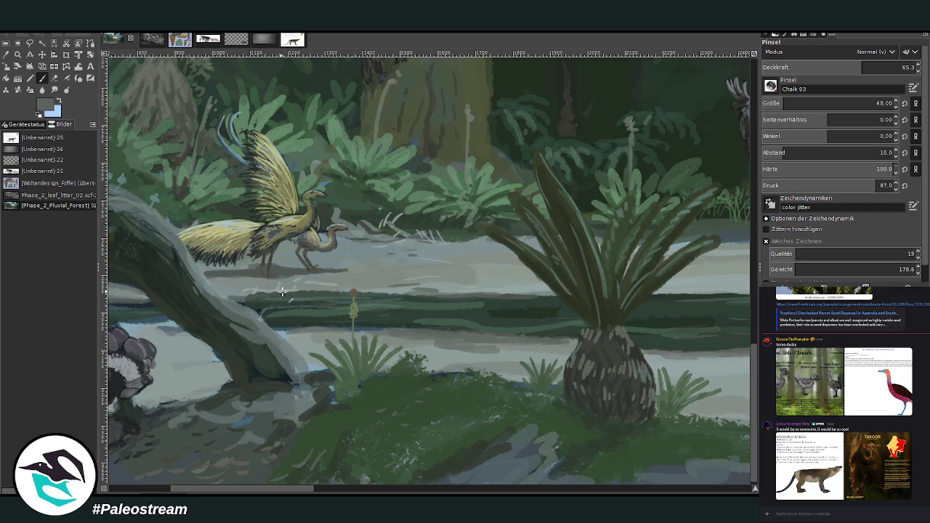
{"action": "left_click", "coordinate": [418, 487]}
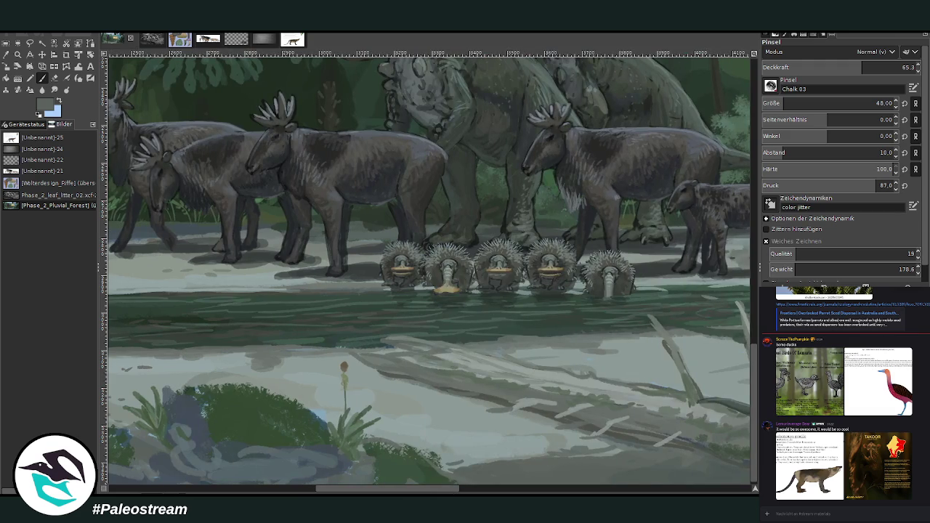
- Highlight the sticks and the log's upper edge with pale grey-green at 39.4 opacity
{"action": "left_click_drag", "start_coordinate": [391, 489], "coordinate": [451, 491]}
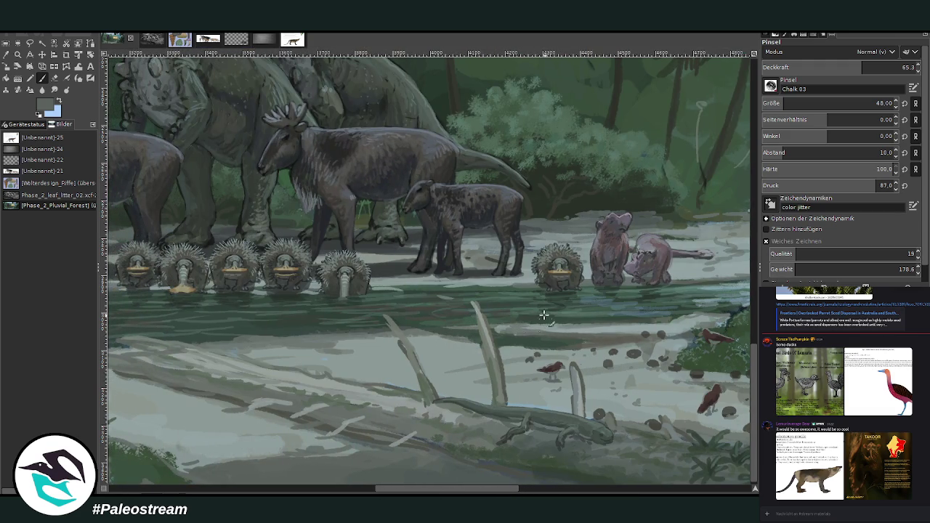
{"action": "left_click", "coordinate": [720, 254], "text": "ctrl"}
{"action": "left_click_drag", "start_coordinate": [482, 314], "coordinate": [497, 381]}
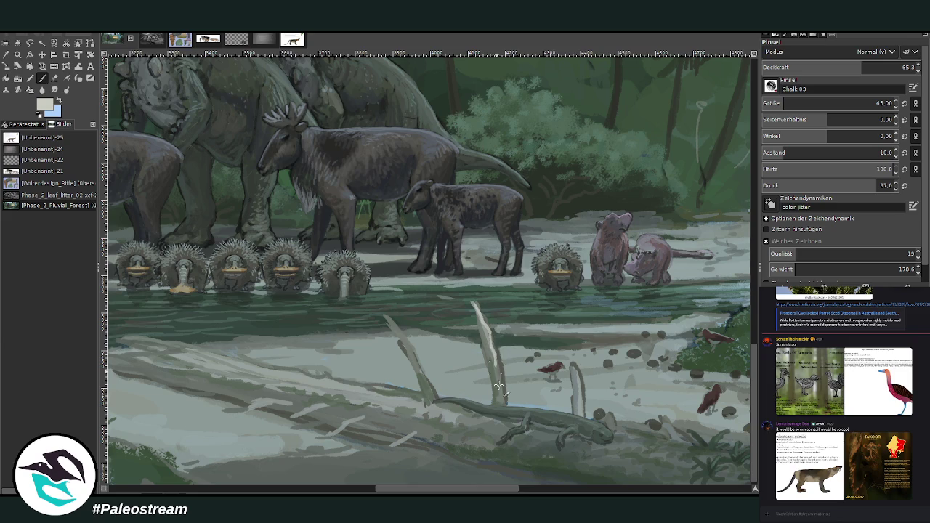
{"action": "left_click", "coordinate": [904, 67]}
{"action": "left_click_drag", "start_coordinate": [579, 390], "coordinate": [571, 365]}
{"action": "left_click_drag", "start_coordinate": [387, 314], "coordinate": [428, 391]}
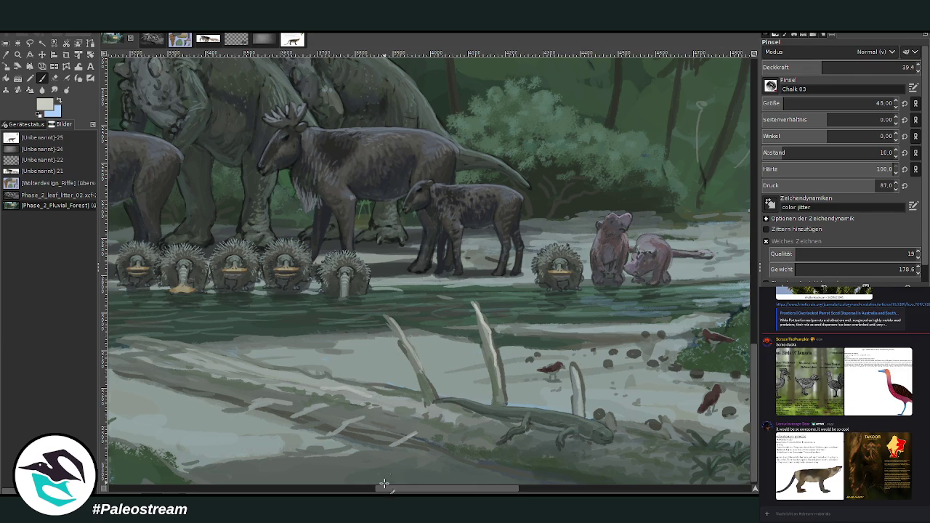
{"action": "scroll", "coordinate": [376, 455], "scroll_direction": "left", "scroll_amount": 5}
{"action": "scroll", "coordinate": [836, 103], "scroll_direction": "down", "scroll_amount": 16}
{"action": "mouse_move", "coordinate": [411, 373]}
{"action": "left_mouse_down"}
{"action": "mouse_move", "coordinate": [308, 342]}
{"action": "mouse_move", "coordinate": [324, 361]}
{"action": "mouse_move", "coordinate": [289, 363]}
{"action": "mouse_move", "coordinate": [402, 375]}
{"action": "left_mouse_up"}
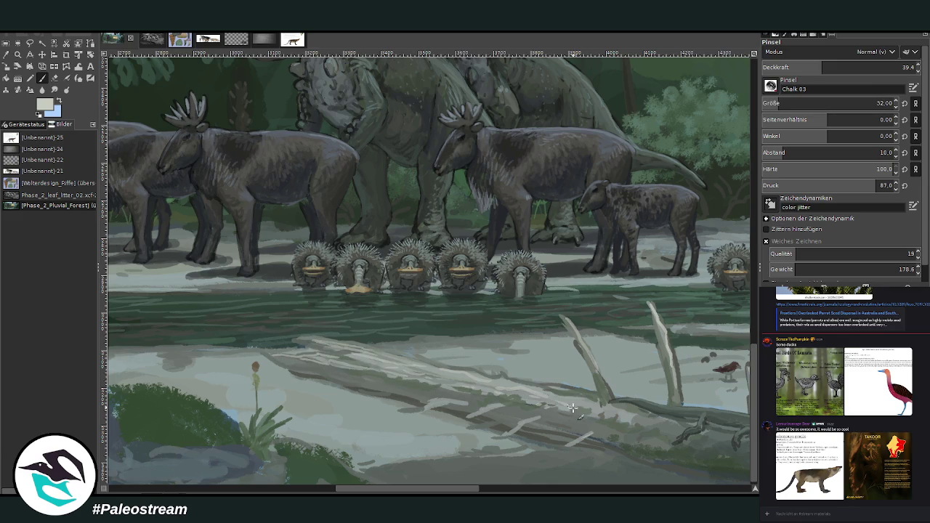
{"action": "mouse_move", "coordinate": [570, 390]}
{"action": "left_mouse_down"}
{"action": "mouse_move", "coordinate": [429, 365]}
{"action": "mouse_move", "coordinate": [384, 341]}
{"action": "left_mouse_up"}
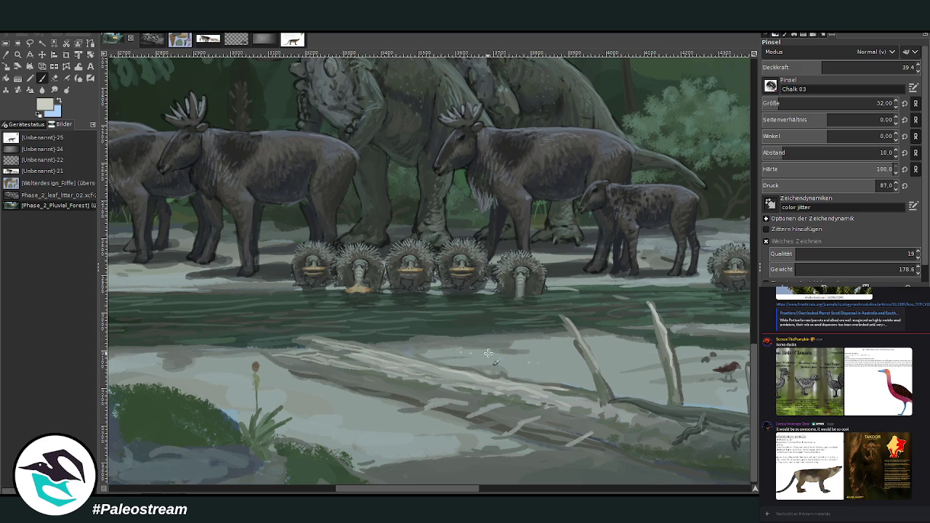
- Pick a greyer tone, raise opacity slightly, and paint faint darker chalk strokes across the riverbank ground
{"action": "left_click", "coordinate": [718, 265], "text": "ctrl"}
{"action": "scroll", "coordinate": [480, 359], "scroll_direction": "left", "scroll_amount": 5}
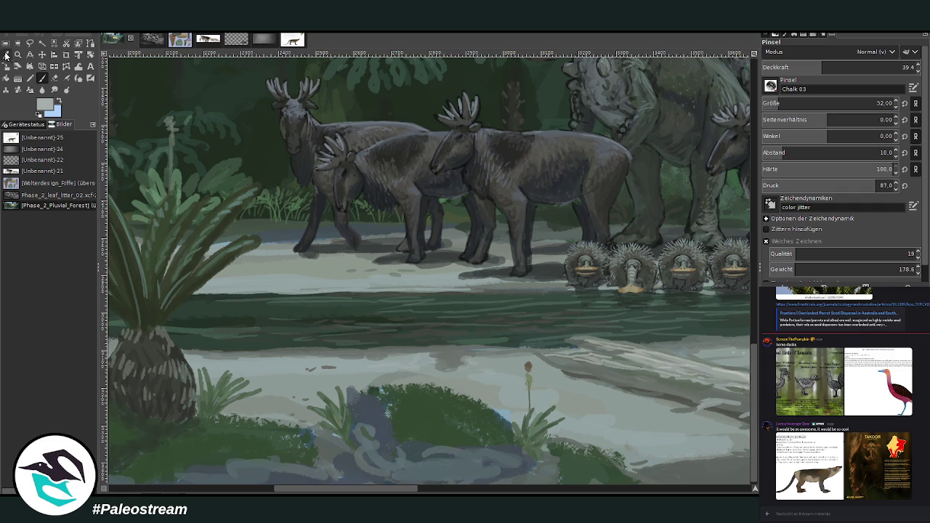
{"action": "left_click", "coordinate": [7, 55]}
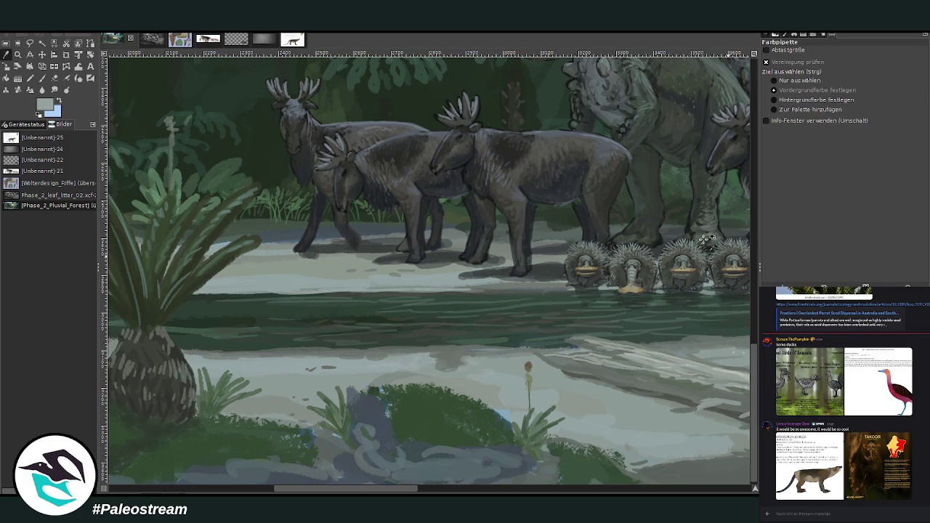
{"action": "key", "text": "p"}
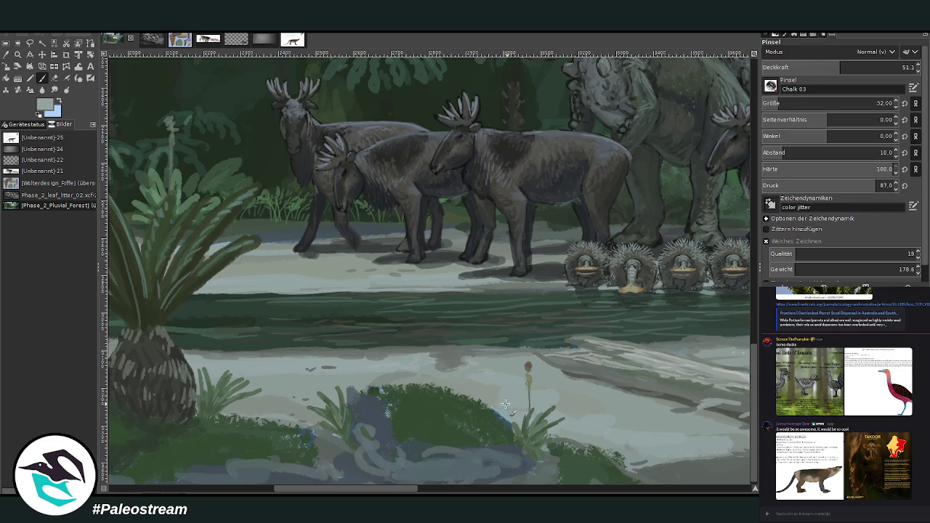
{"action": "left_click", "coordinate": [851, 67]}
{"action": "scroll", "coordinate": [493, 452], "scroll_direction": "right", "scroll_amount": 5}
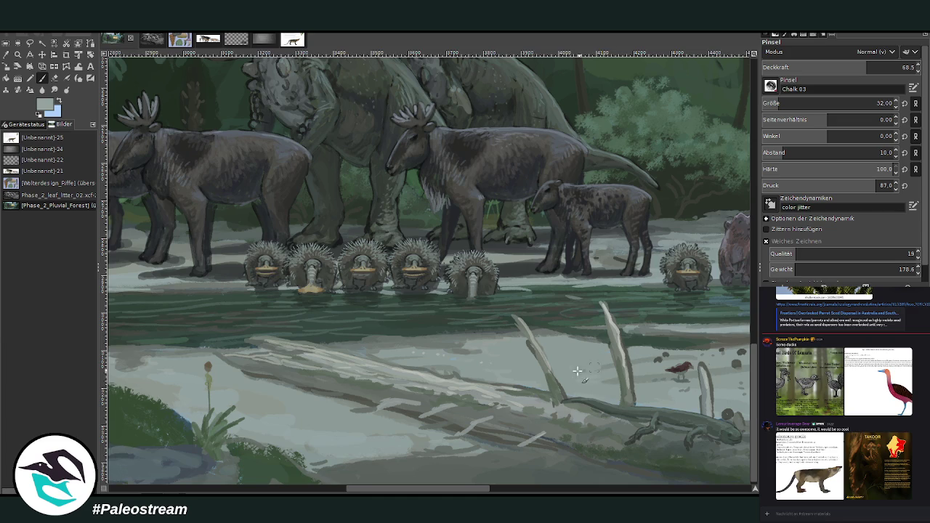
{"action": "scroll", "coordinate": [601, 383], "scroll_direction": "right", "scroll_amount": 2}
{"action": "scroll", "coordinate": [567, 381], "scroll_direction": "right", "scroll_amount": 3}
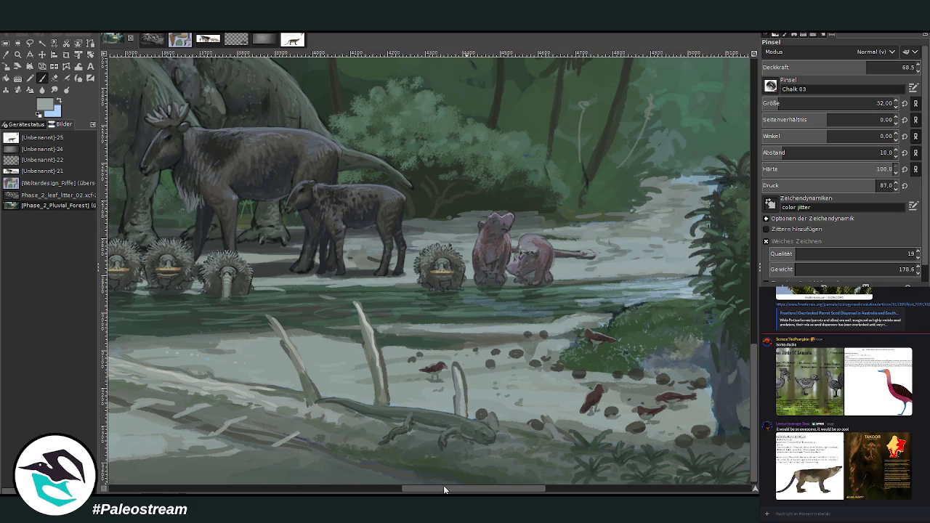
{"action": "left_click_drag", "start_coordinate": [445, 491], "coordinate": [372, 491]}
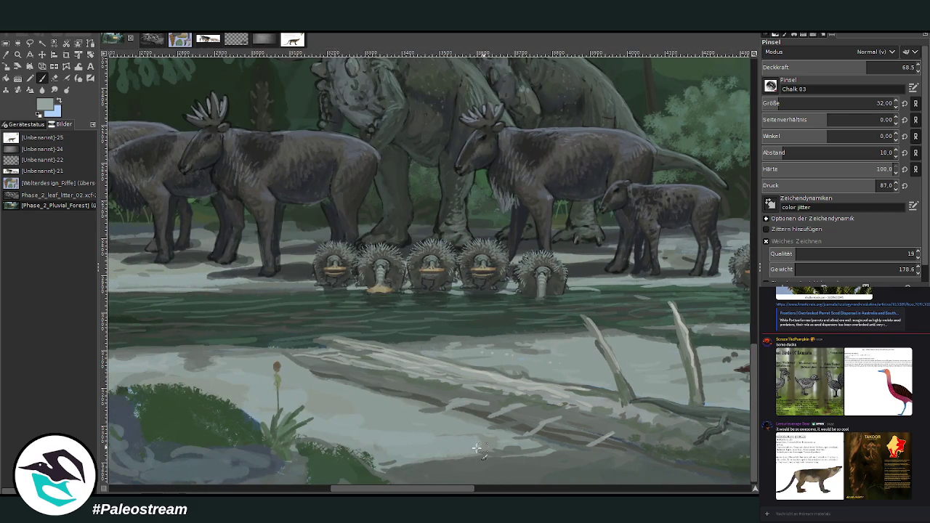
{"action": "scroll", "coordinate": [754, 456], "scroll_direction": "down", "scroll_amount": 1}
{"action": "left_click", "coordinate": [6, 55]}
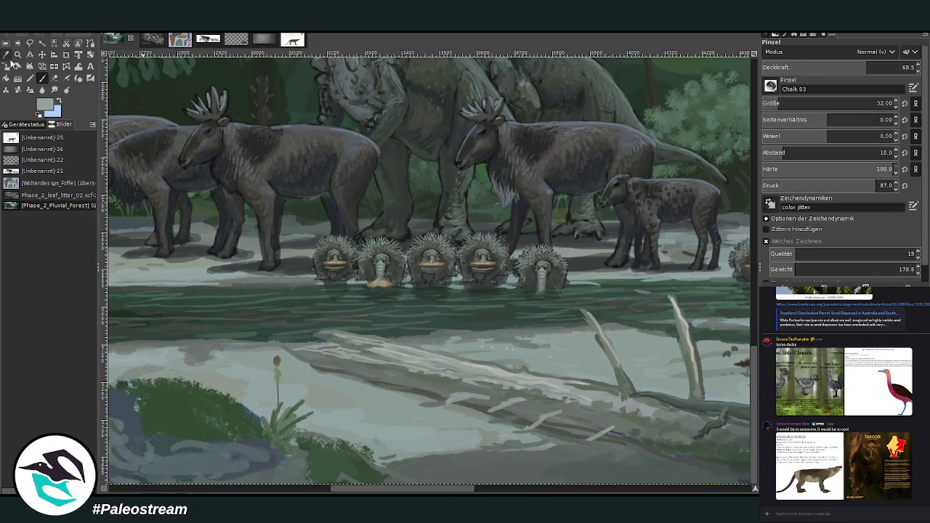
{"action": "left_click", "coordinate": [42, 78]}
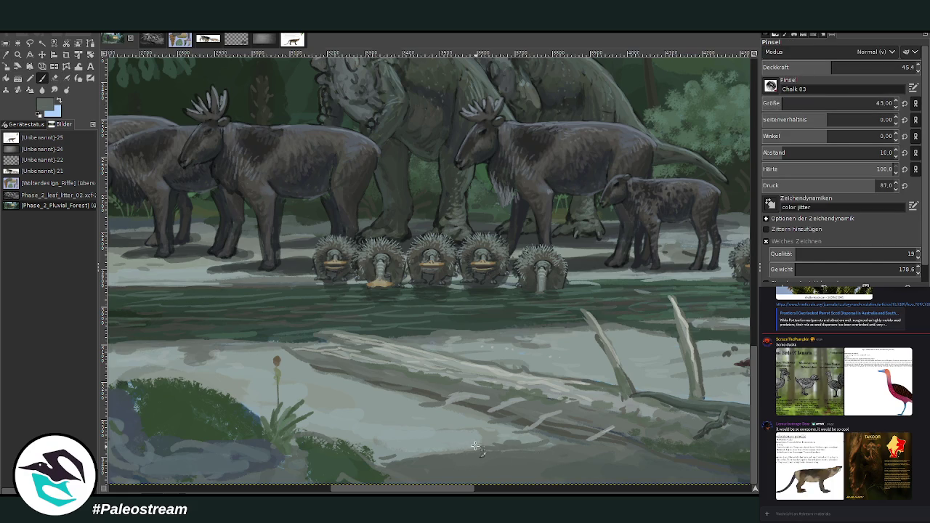
{"action": "left_click_drag", "start_coordinate": [430, 455], "coordinate": [407, 444]}
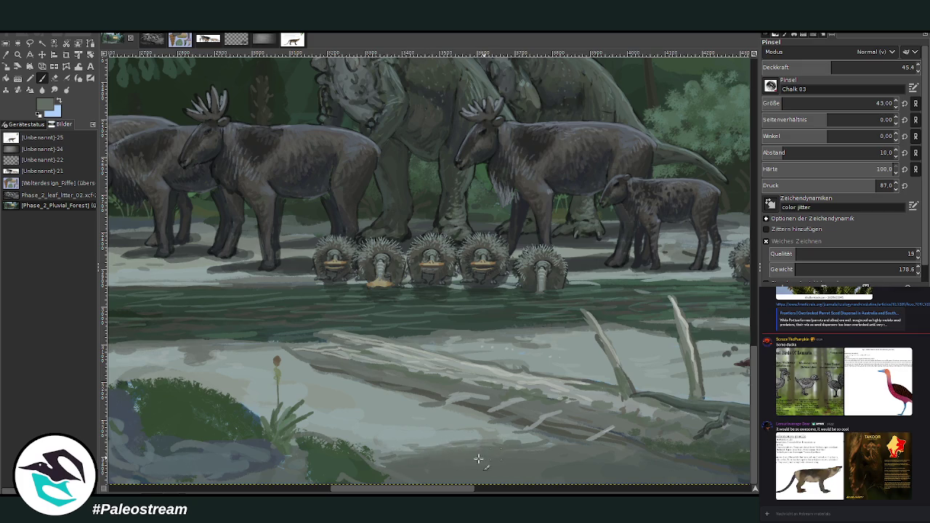
{"action": "left_click_drag", "start_coordinate": [534, 441], "coordinate": [433, 443]}
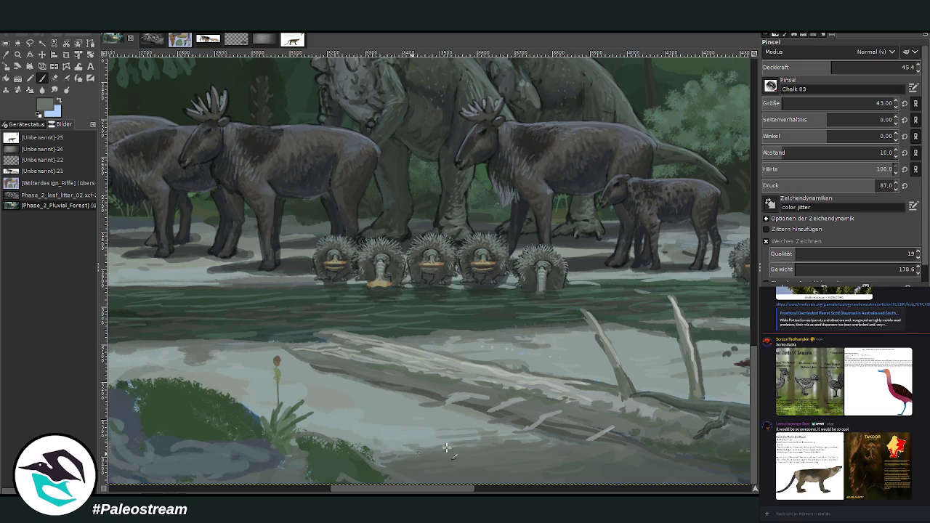
{"action": "left_click_drag", "start_coordinate": [436, 444], "coordinate": [386, 449]}
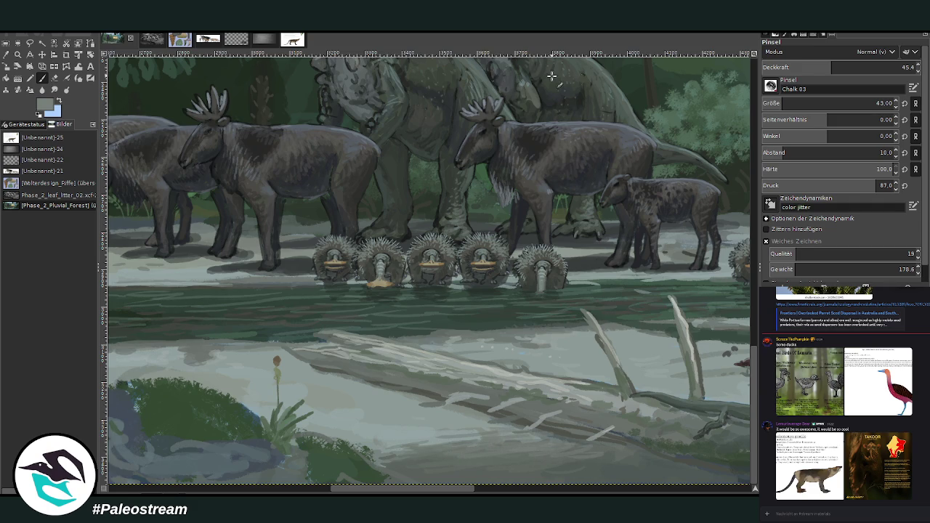
- Switch to the Smudge tool with size 81 and opacity 36.6
{"action": "key", "text": "s"}
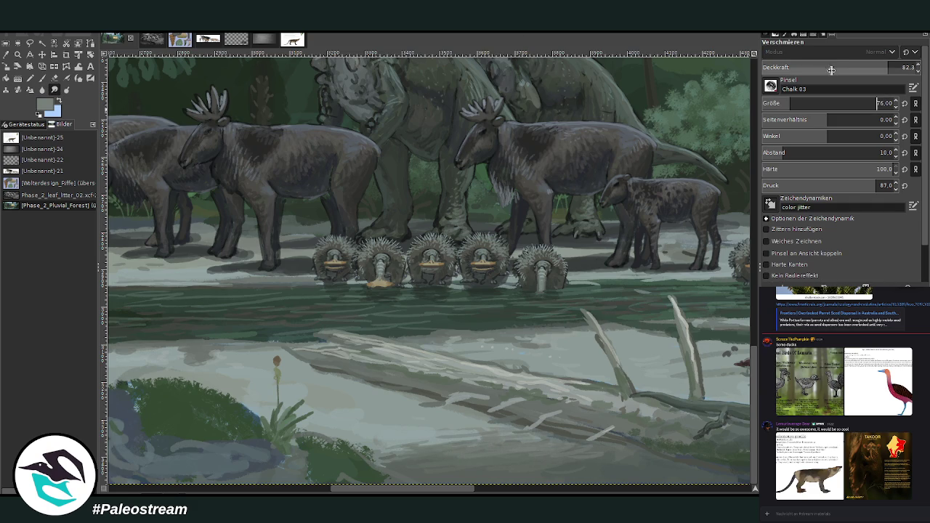
{"action": "left_click", "coordinate": [799, 104]}
{"action": "left_click_drag", "start_coordinate": [822, 70], "coordinate": [816, 64]}
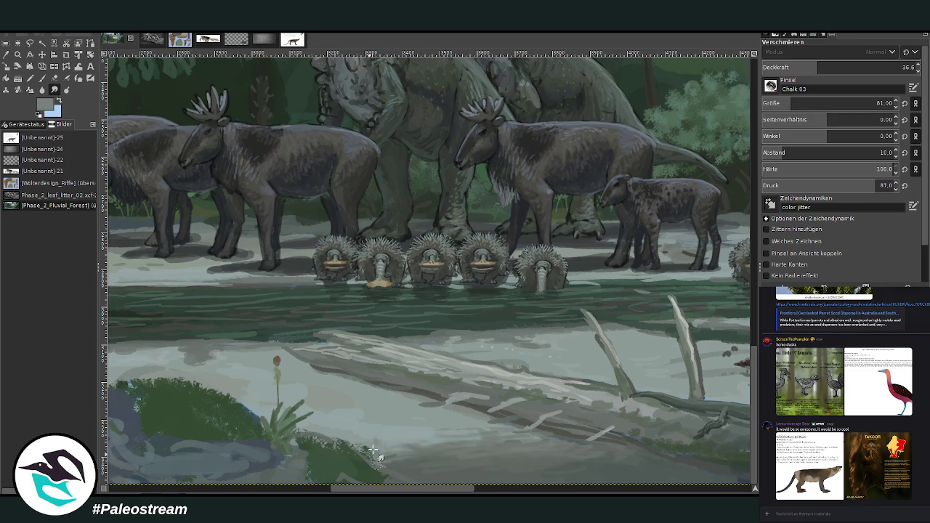
{"action": "scroll", "coordinate": [354, 420], "scroll_direction": "down", "scroll_amount": 2, "text": "ctrl"}
- Drag the Nightfalcons of Lemuria card left beside the tall pale stump and zoom in on it
{"action": "scroll", "coordinate": [354, 419], "scroll_direction": "down", "scroll_amount": 1, "text": "ctrl"}
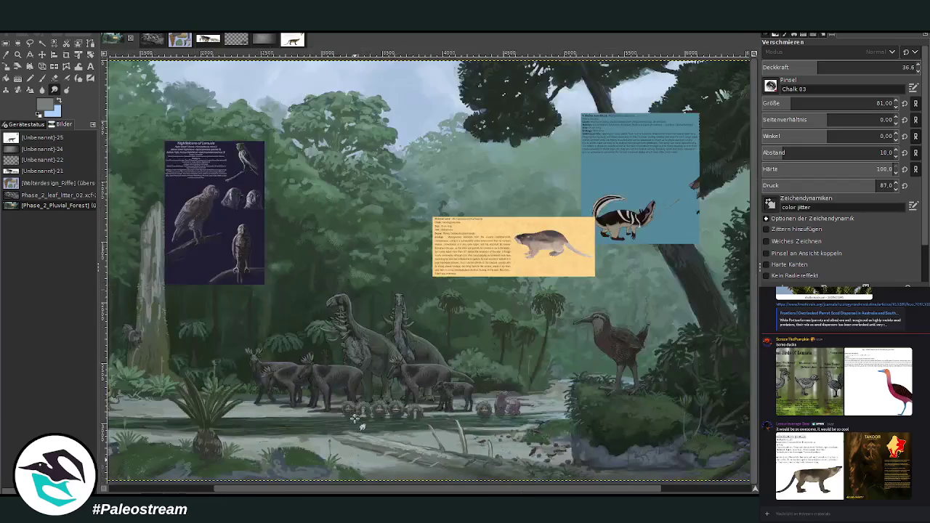
{"action": "scroll", "coordinate": [355, 419], "scroll_direction": "down", "scroll_amount": 1, "text": "ctrl"}
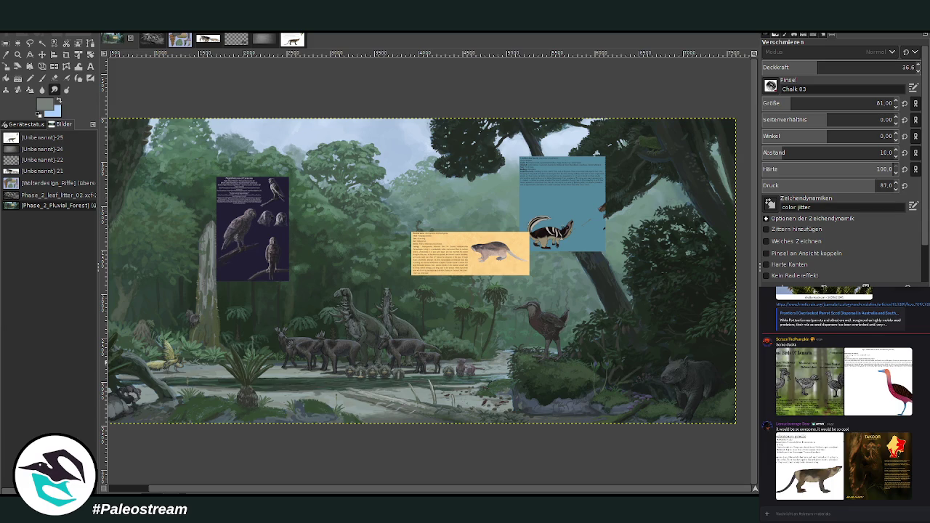
{"action": "left_click", "coordinate": [18, 54]}
{"action": "scroll", "coordinate": [145, 488], "scroll_direction": "left", "scroll_amount": 2}
{"action": "left_click", "coordinate": [42, 54]}
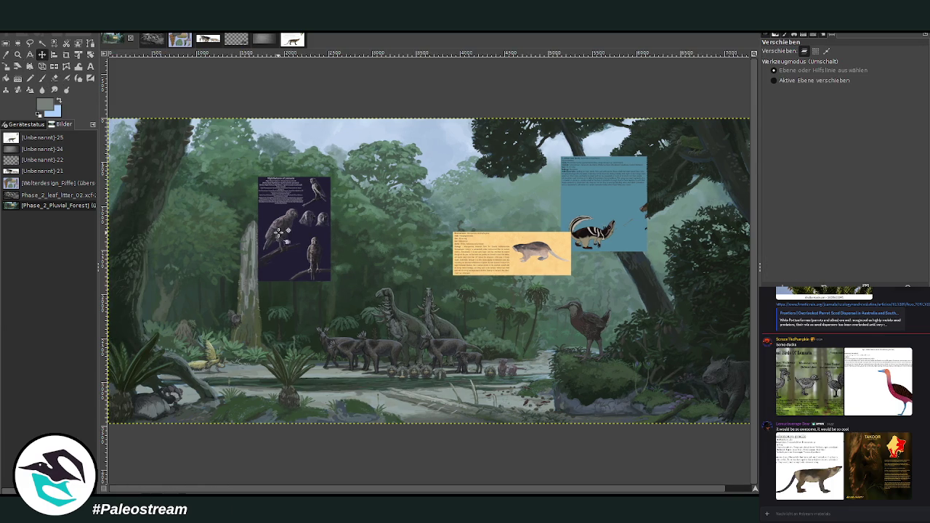
{"action": "left_click_drag", "start_coordinate": [288, 222], "coordinate": [198, 230]}
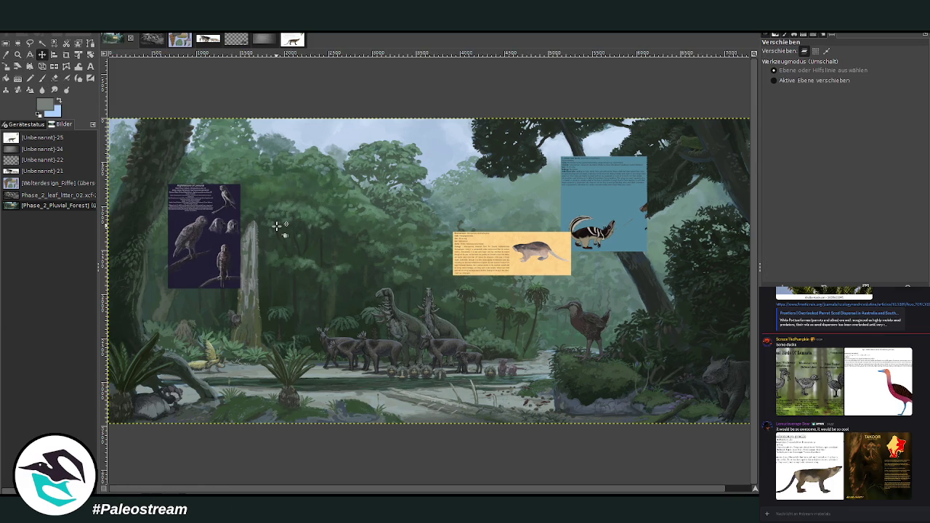
{"action": "left_click", "coordinate": [17, 55]}
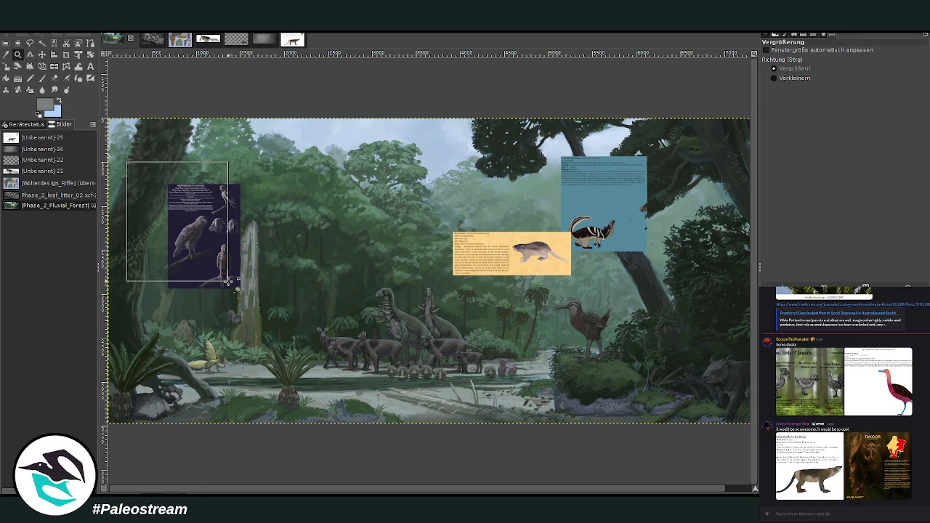
{"action": "left_click_drag", "start_coordinate": [127, 162], "coordinate": [229, 280]}
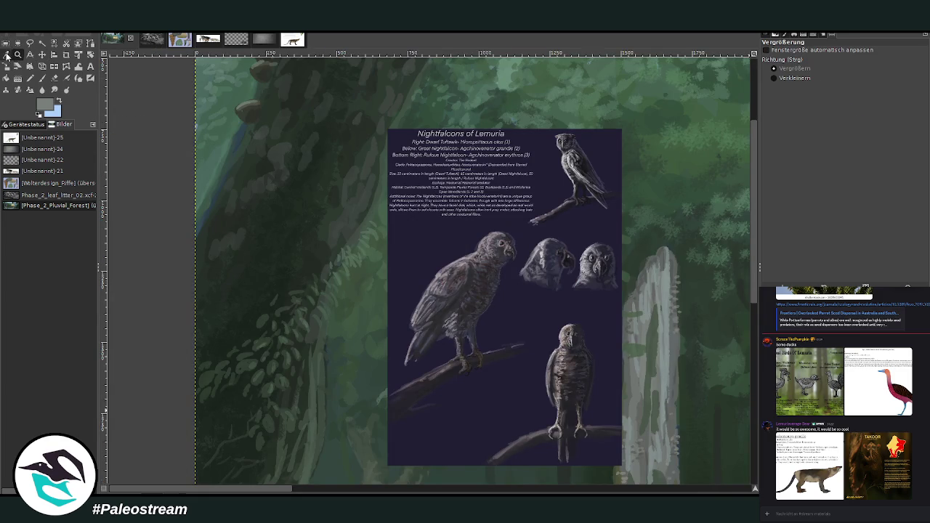
- Pick a dark colour from the canvas and paint a hollow into the trunk with a size-151 brush at 85.2 opacity
{"action": "left_click", "coordinate": [6, 54]}
{"action": "left_click", "coordinate": [289, 182]}
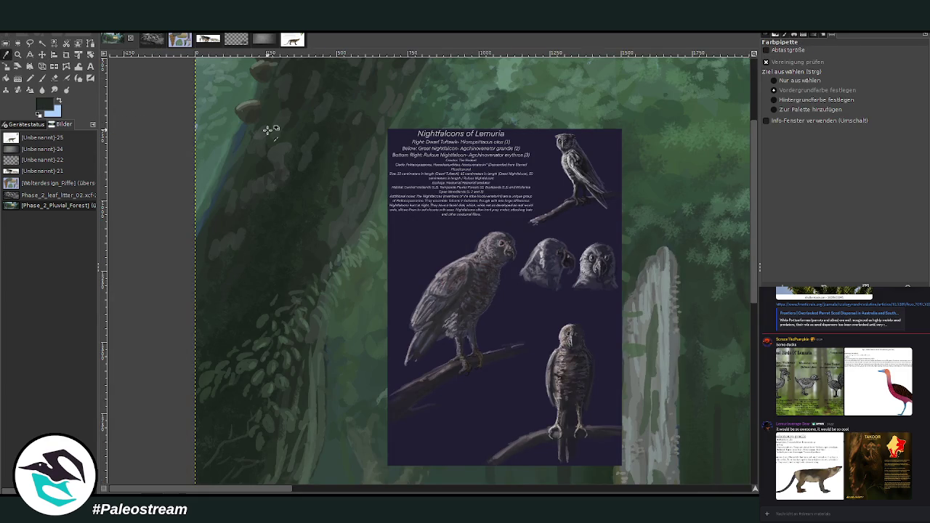
{"action": "left_click", "coordinate": [41, 77]}
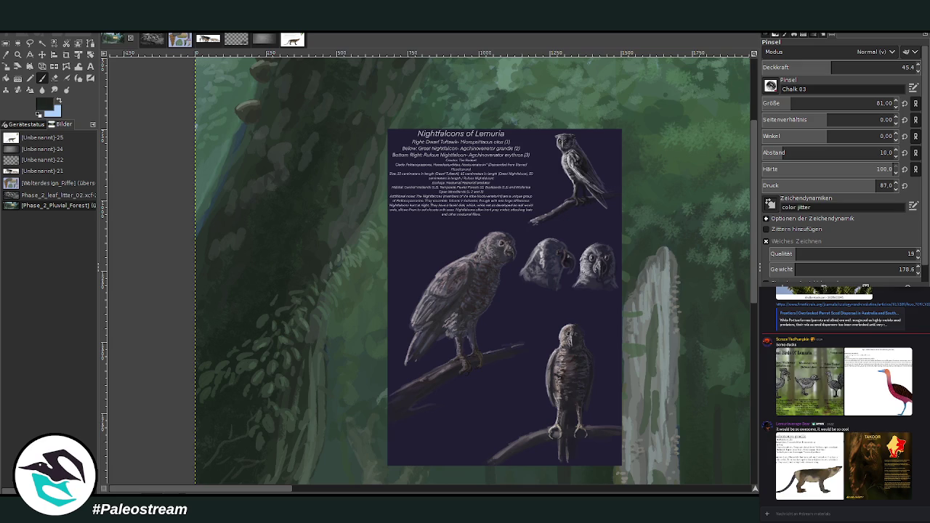
{"action": "left_click", "coordinate": [875, 101]}
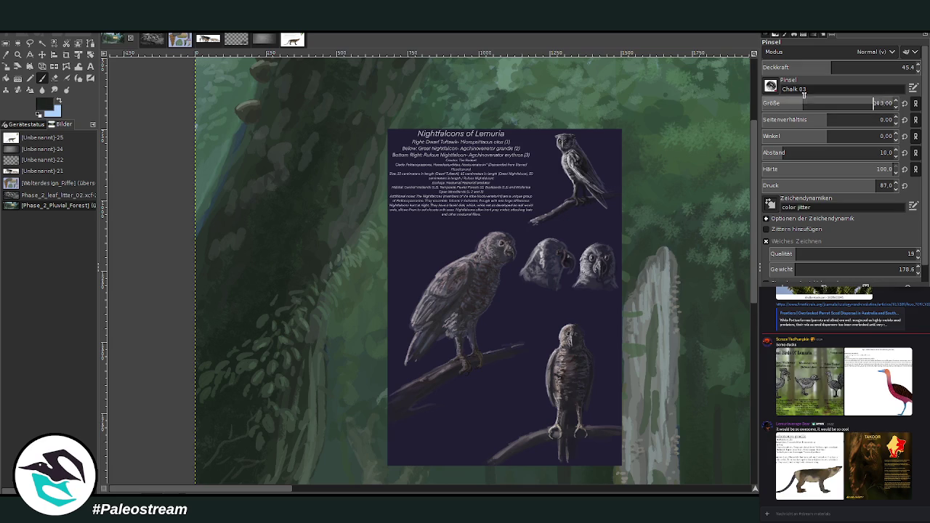
{"action": "left_click_drag", "start_coordinate": [854, 64], "coordinate": [895, 65]}
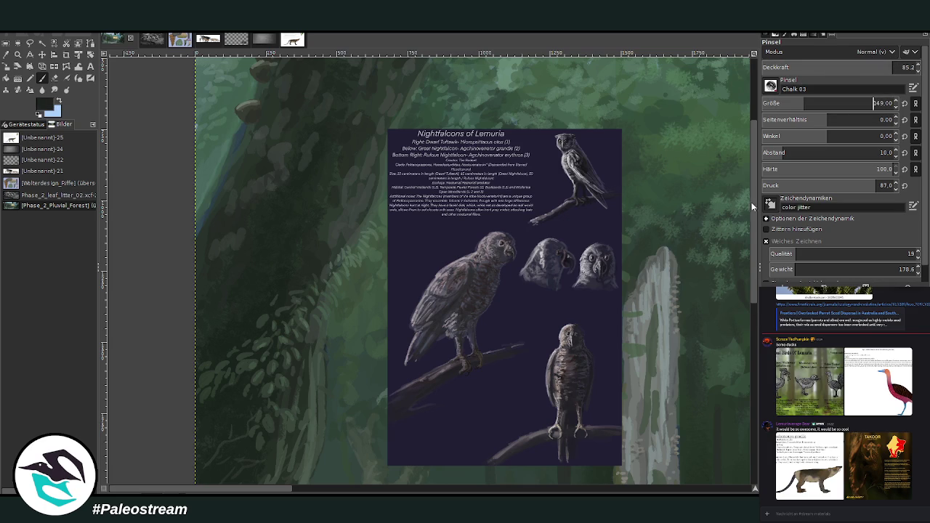
{"action": "scroll", "coordinate": [753, 187], "scroll_direction": "up", "scroll_amount": 2}
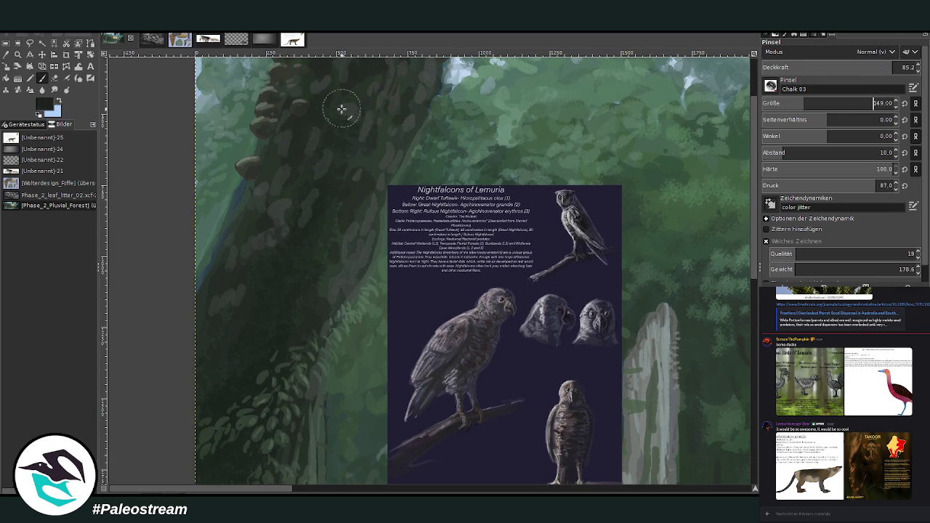
{"action": "mouse_move", "coordinate": [287, 182]}
{"action": "left_mouse_down"}
{"action": "mouse_move", "coordinate": [292, 194]}
{"action": "mouse_move", "coordinate": [313, 167]}
{"action": "mouse_move", "coordinate": [286, 194]}
{"action": "mouse_move", "coordinate": [309, 149]}
{"action": "mouse_move", "coordinate": [303, 196]}
{"action": "mouse_move", "coordinate": [290, 214]}
{"action": "mouse_move", "coordinate": [316, 193]}
{"action": "left_mouse_up"}
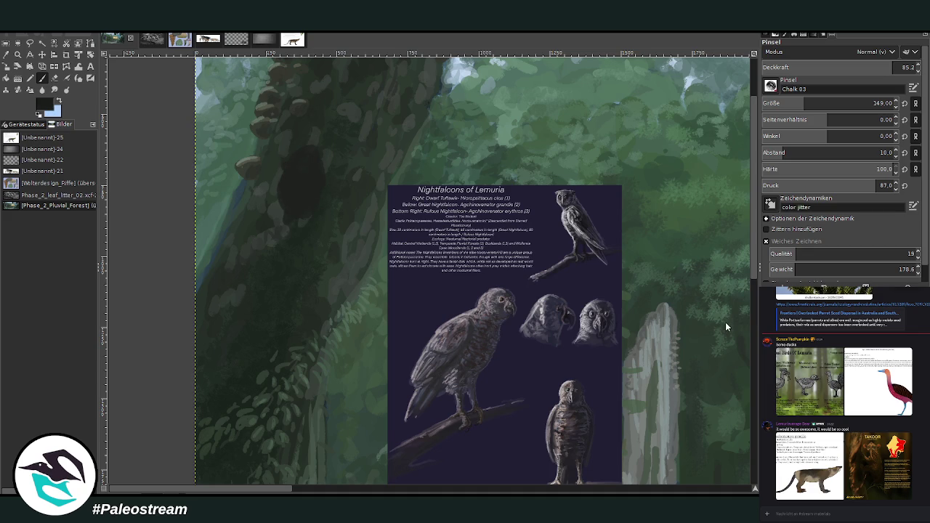
{"action": "mouse_move", "coordinate": [311, 172]}
{"action": "left_mouse_down"}
{"action": "mouse_move", "coordinate": [305, 160]}
{"action": "mouse_move", "coordinate": [307, 191]}
{"action": "mouse_move", "coordinate": [294, 211]}
{"action": "mouse_move", "coordinate": [317, 160]}
{"action": "mouse_move", "coordinate": [288, 165]}
{"action": "mouse_move", "coordinate": [316, 176]}
{"action": "left_mouse_up"}
- Refine the hollow's interior and upper-left rim with a small, half-opacity brush, then zoom out
{"action": "key", "text": "o"}
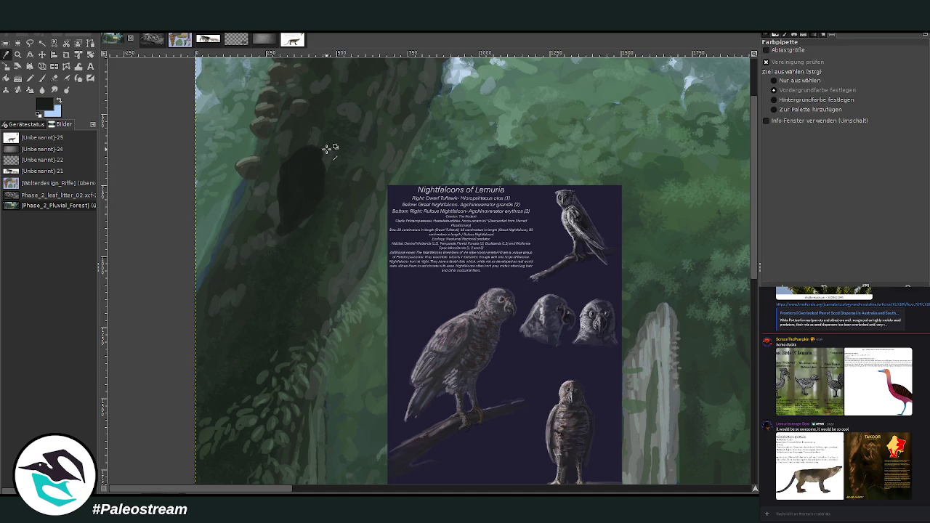
{"action": "left_click", "coordinate": [44, 79]}
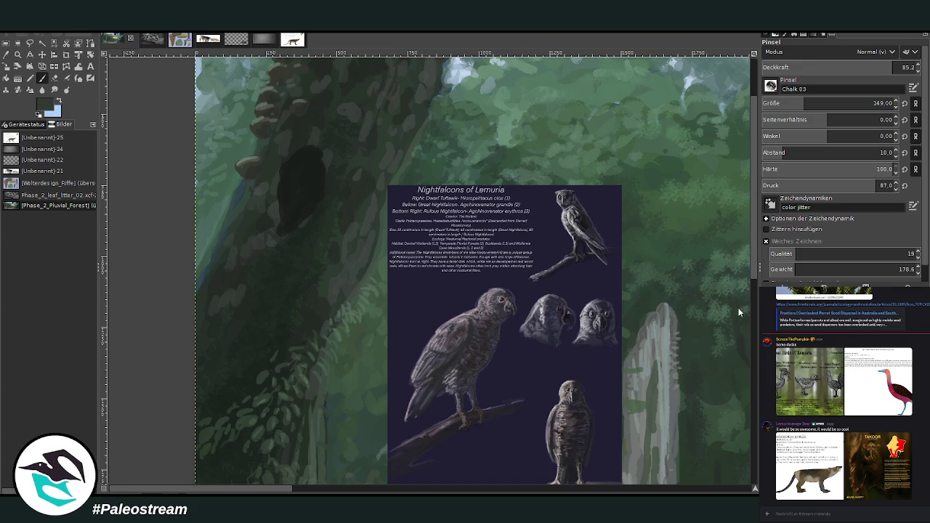
{"action": "left_click", "coordinate": [789, 103]}
{"action": "left_click_drag", "start_coordinate": [886, 67], "coordinate": [839, 66]}
{"action": "mouse_move", "coordinate": [322, 181]}
{"action": "left_mouse_down"}
{"action": "mouse_move", "coordinate": [318, 212]}
{"action": "mouse_move", "coordinate": [289, 233]}
{"action": "mouse_move", "coordinate": [323, 180]}
{"action": "mouse_move", "coordinate": [322, 152]}
{"action": "mouse_move", "coordinate": [300, 145]}
{"action": "mouse_move", "coordinate": [278, 172]}
{"action": "mouse_move", "coordinate": [278, 222]}
{"action": "mouse_move", "coordinate": [322, 208]}
{"action": "mouse_move", "coordinate": [310, 207]}
{"action": "left_mouse_up"}
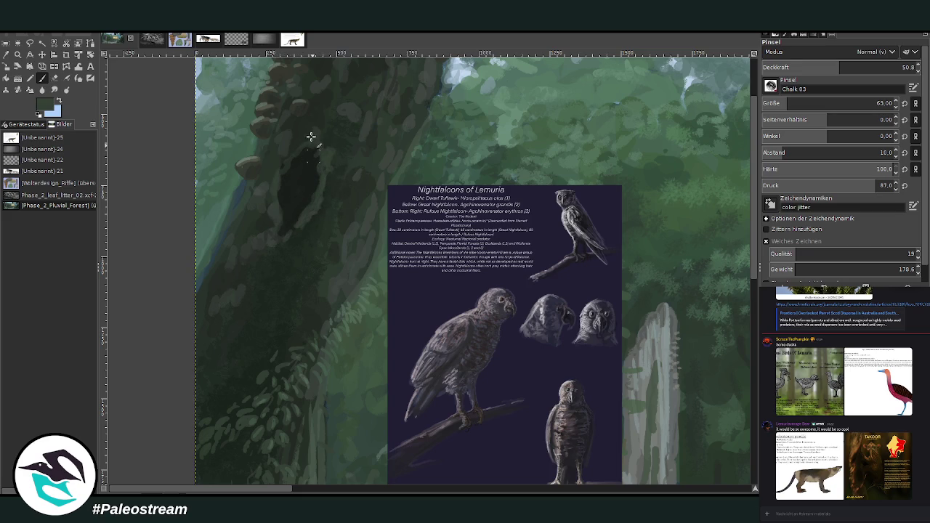
{"action": "left_click_drag", "start_coordinate": [291, 151], "coordinate": [272, 185]}
{"action": "left_click", "coordinate": [894, 67]}
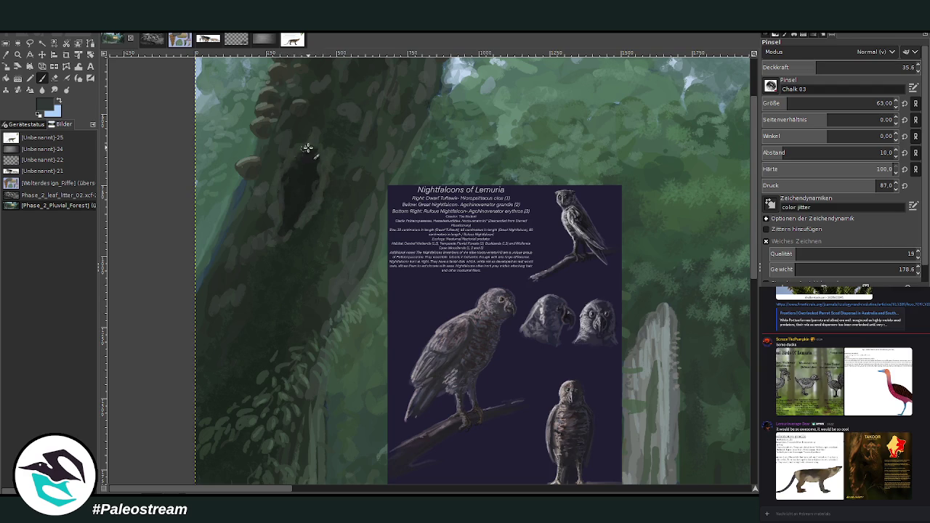
{"action": "scroll", "coordinate": [271, 184], "scroll_direction": "down", "scroll_amount": 1}
{"action": "scroll", "coordinate": [271, 185], "scroll_direction": "down", "scroll_amount": 4}
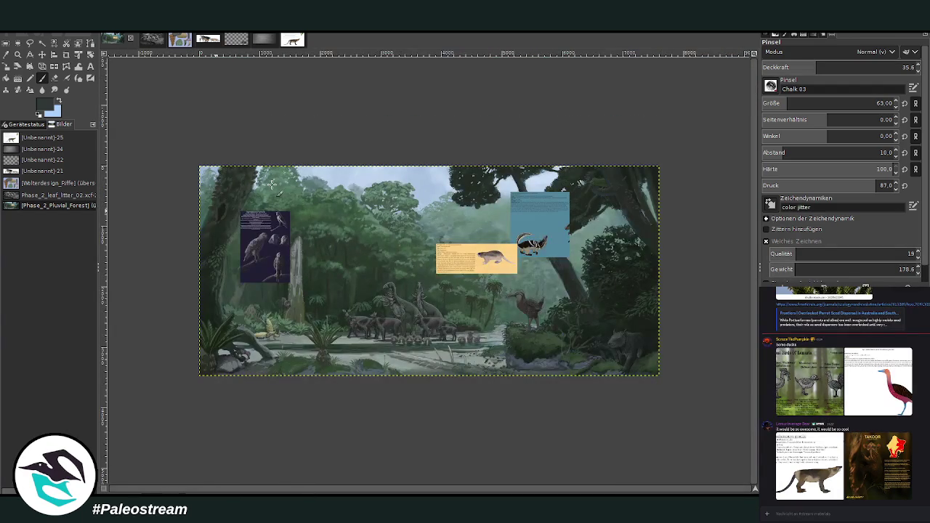
- Move the Paraplatanoides label up near the left trunk's top and nudge Oingoporus slightly up-left
{"action": "key", "text": "z"}
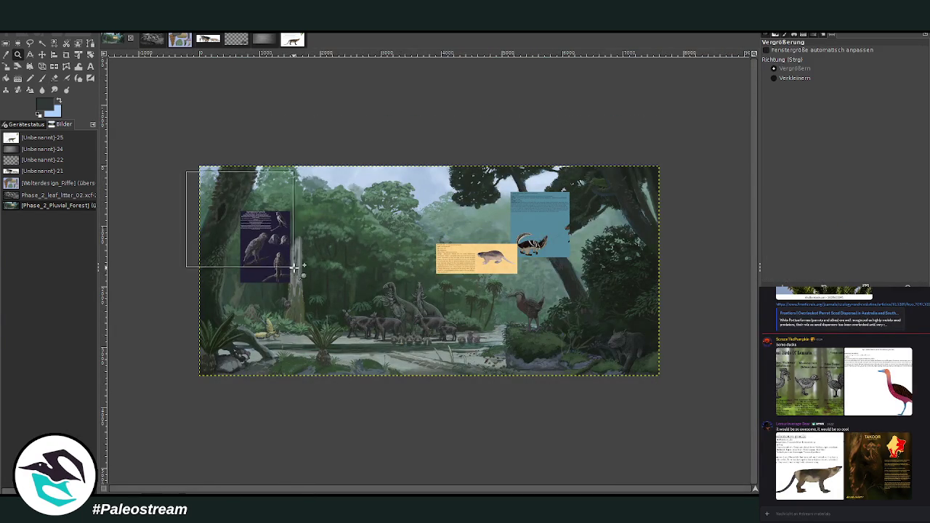
{"action": "left_click_drag", "start_coordinate": [182, 170], "coordinate": [296, 270]}
{"action": "left_click_drag", "start_coordinate": [286, 147], "coordinate": [501, 339]}
{"action": "scroll", "coordinate": [498, 332], "scroll_direction": "down", "scroll_amount": 1}
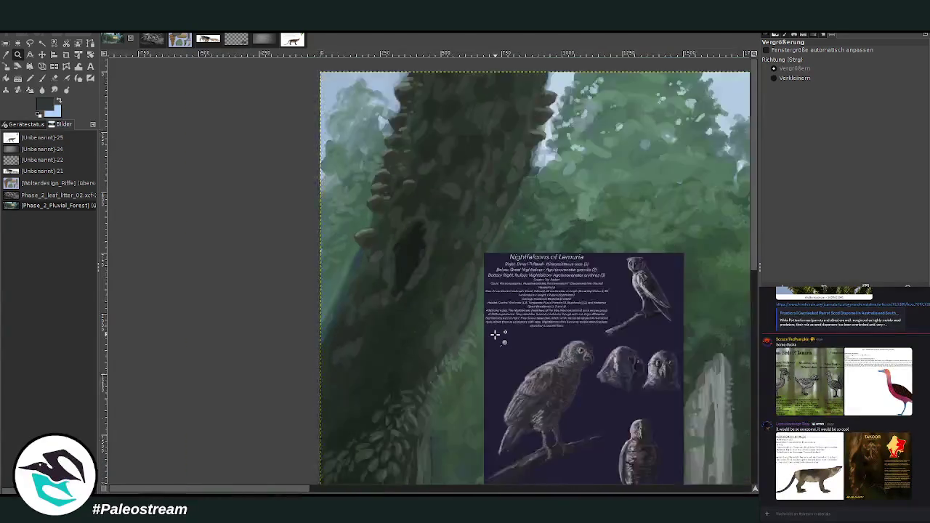
{"action": "scroll", "coordinate": [497, 333], "scroll_direction": "down", "scroll_amount": 1}
{"action": "left_click_drag", "start_coordinate": [340, 492], "coordinate": [363, 491]}
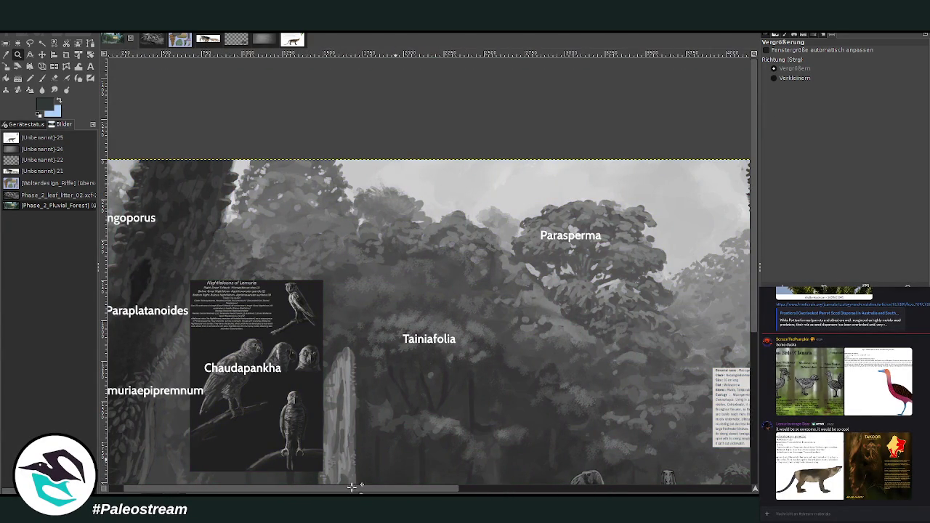
{"action": "left_click_drag", "start_coordinate": [368, 489], "coordinate": [353, 488]}
{"action": "left_click", "coordinate": [42, 55]}
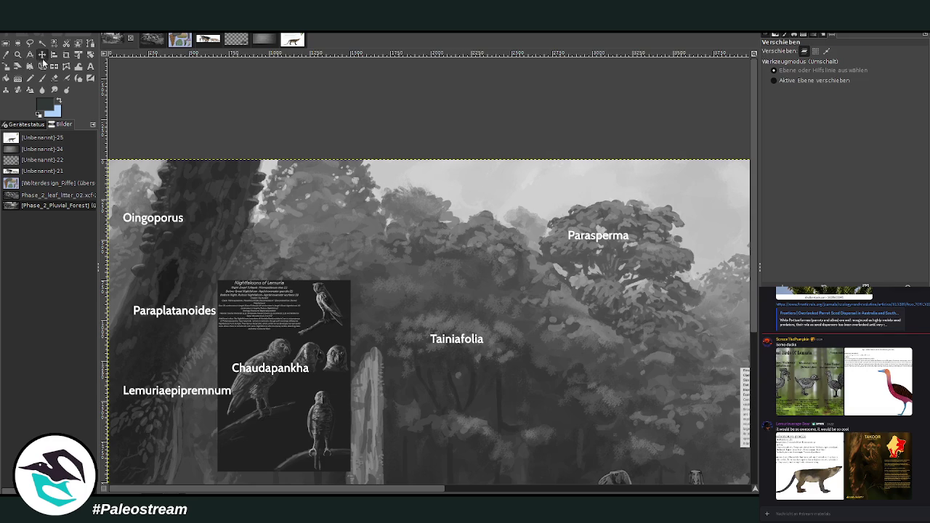
{"action": "left_click_drag", "start_coordinate": [179, 310], "coordinate": [221, 190]}
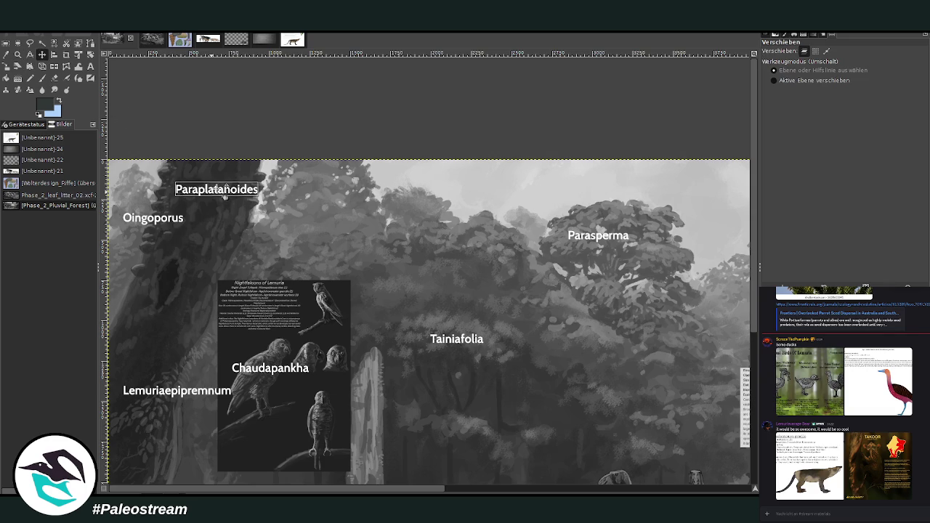
{"action": "left_click_drag", "start_coordinate": [164, 229], "coordinate": [163, 225]}
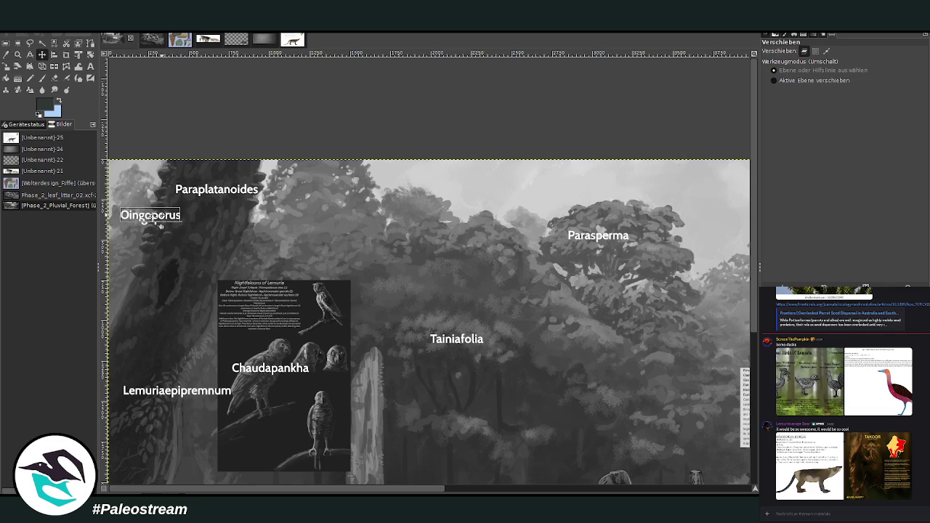
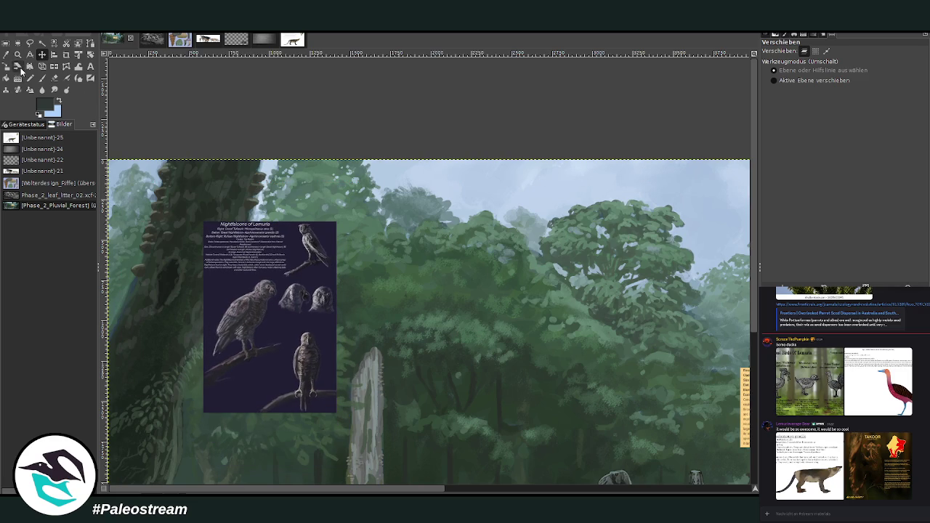
- Zoom in on the Nightfalcons reference panel, closing in on the Great Nightfalcon and its text
{"action": "left_click", "coordinate": [18, 54]}
{"action": "left_click_drag", "start_coordinate": [129, 222], "coordinate": [305, 398]}
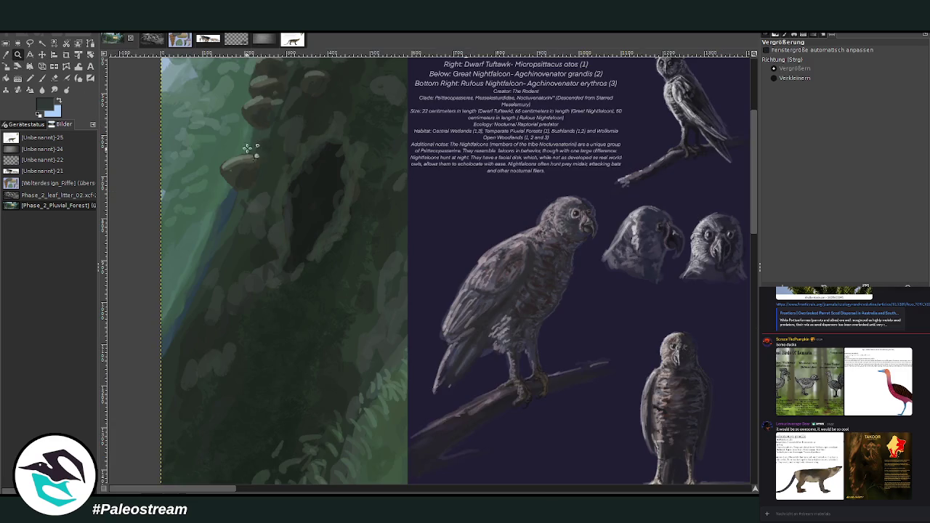
{"action": "left_click_drag", "start_coordinate": [211, 98], "coordinate": [599, 418]}
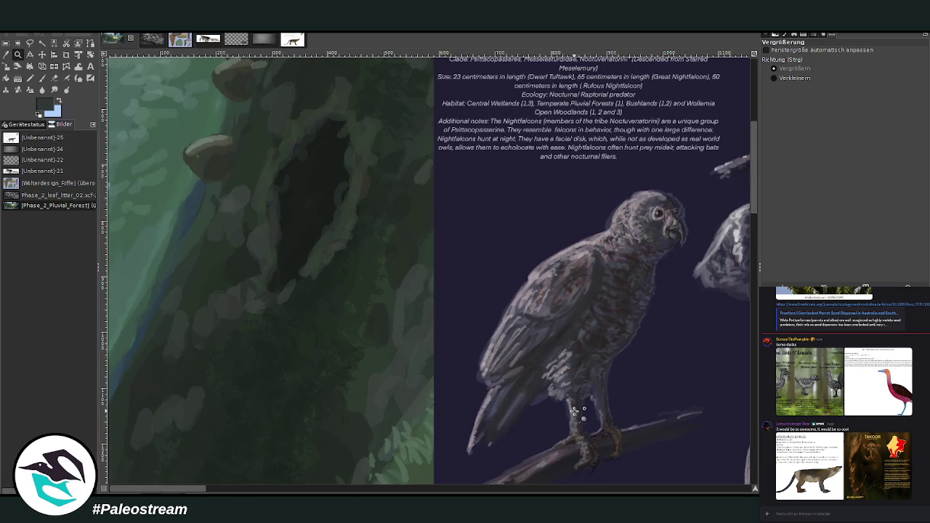
- Sample a light grey from the reference and paint a first stroke in the tree hollow
{"action": "left_click", "coordinate": [6, 55]}
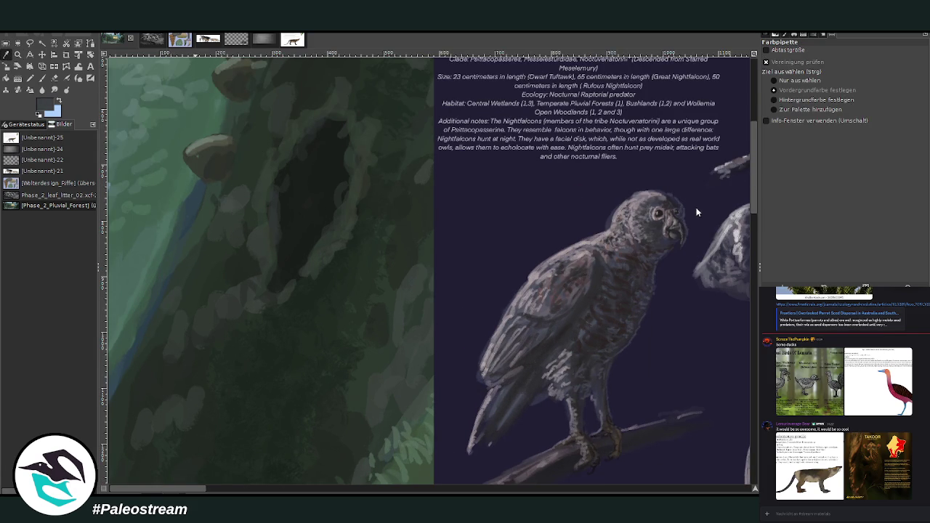
{"action": "key", "text": "p"}
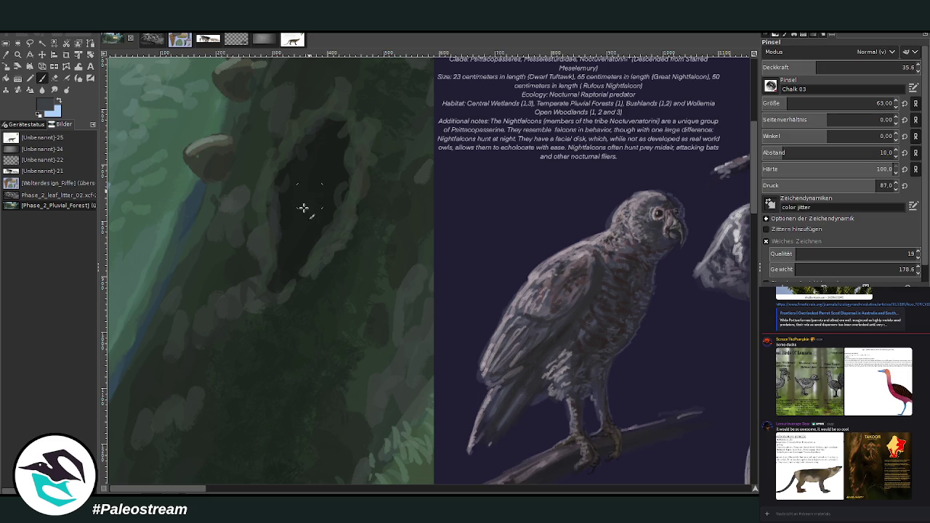
{"action": "left_click_drag", "start_coordinate": [304, 204], "coordinate": [315, 179]}
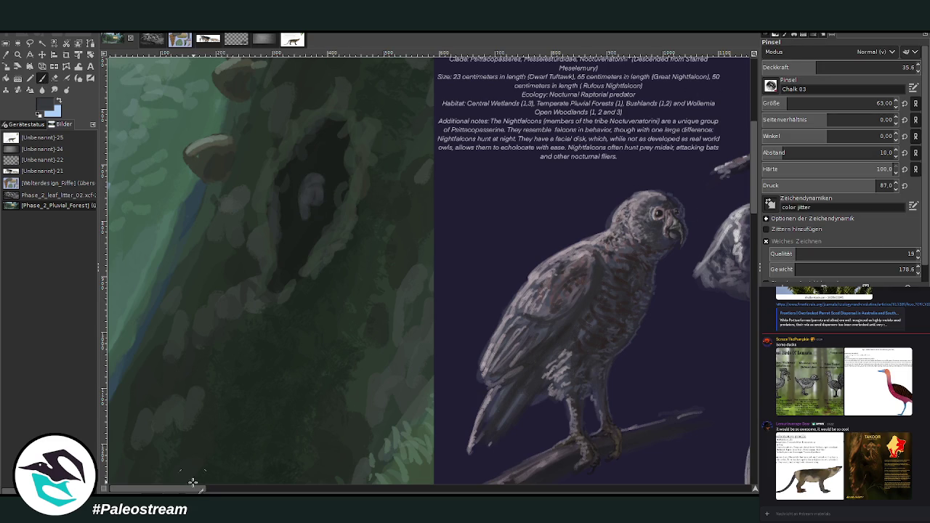
{"action": "left_click_drag", "start_coordinate": [199, 487], "coordinate": [206, 482]}
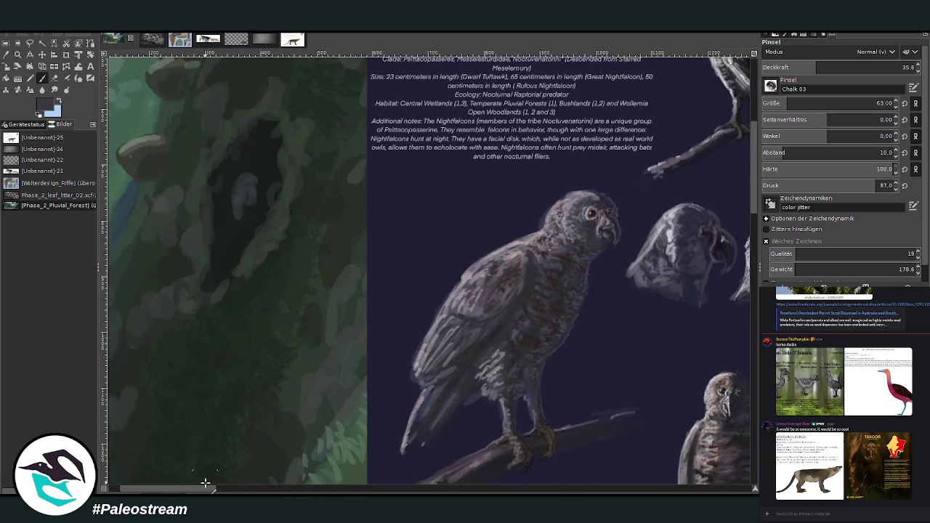
{"action": "left_click", "coordinate": [42, 54]}
- Set the brush to size 40 and opacity 41.3, then paint a pale grey owl shape in the hollow
{"action": "left_click_drag", "start_coordinate": [432, 300], "coordinate": [378, 197]}
{"action": "key", "text": "p"}
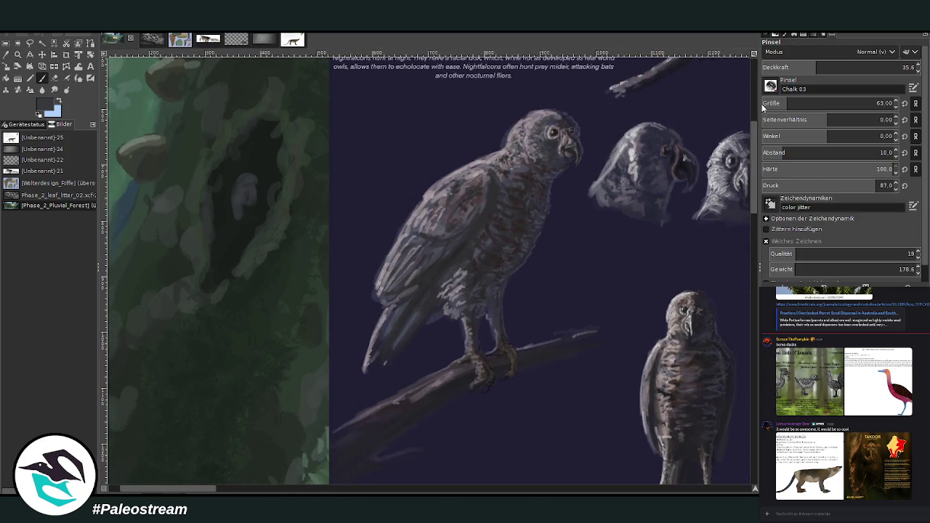
{"action": "left_click_drag", "start_coordinate": [799, 106], "coordinate": [777, 106]}
{"action": "left_click_drag", "start_coordinate": [890, 70], "coordinate": [904, 67]}
{"action": "mouse_move", "coordinate": [231, 189]}
{"action": "left_mouse_down"}
{"action": "mouse_move", "coordinate": [260, 188]}
{"action": "mouse_move", "coordinate": [255, 216]}
{"action": "mouse_move", "coordinate": [259, 205]}
{"action": "mouse_move", "coordinate": [230, 200]}
{"action": "mouse_move", "coordinate": [235, 243]}
{"action": "mouse_move", "coordinate": [264, 205]}
{"action": "mouse_move", "coordinate": [235, 253]}
{"action": "mouse_move", "coordinate": [245, 197]}
{"action": "left_mouse_up"}
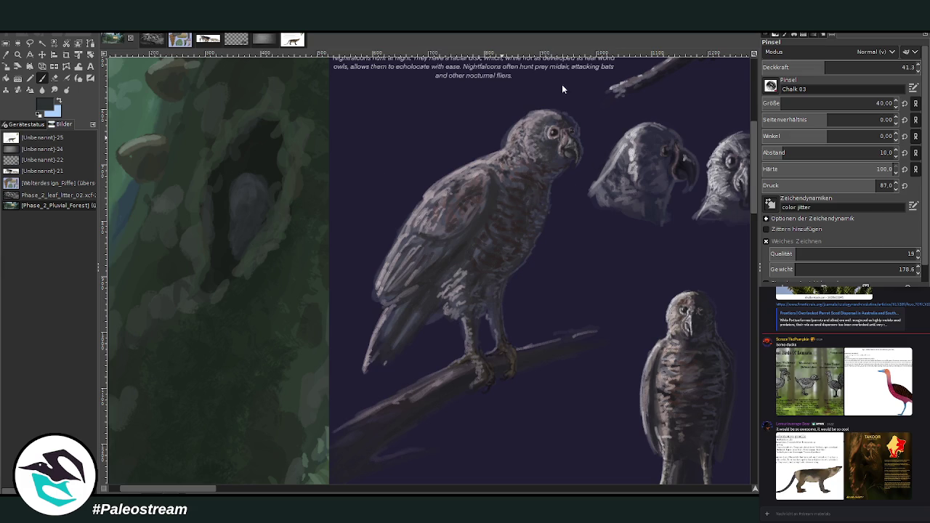
- Sample greys from the reference, set the brush to size 25 and opacity 59, and dab paint on the owl
{"action": "left_click", "coordinate": [518, 197], "text": "ctrl"}
{"action": "left_click", "coordinate": [516, 204], "text": "ctrl"}
{"action": "left_click", "coordinate": [776, 104]}
{"action": "left_click", "coordinate": [854, 66]}
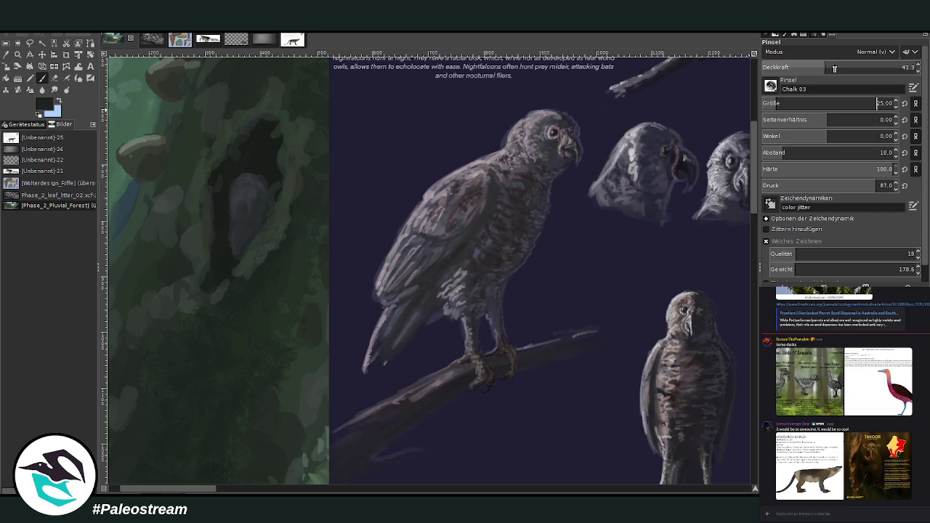
{"action": "left_click", "coordinate": [251, 208]}
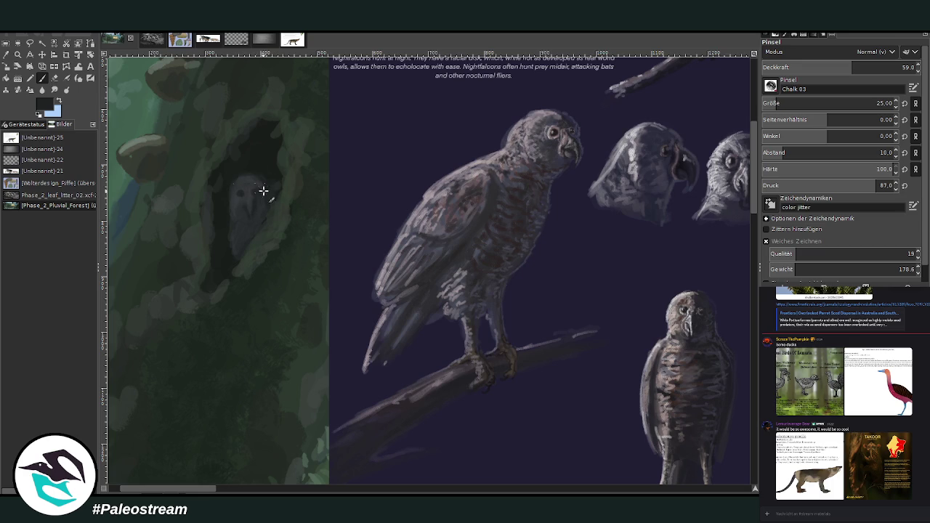
- Lighten the owl's lower body and add light eye speckles and dark marks to its face
{"action": "left_click", "coordinate": [6, 54]}
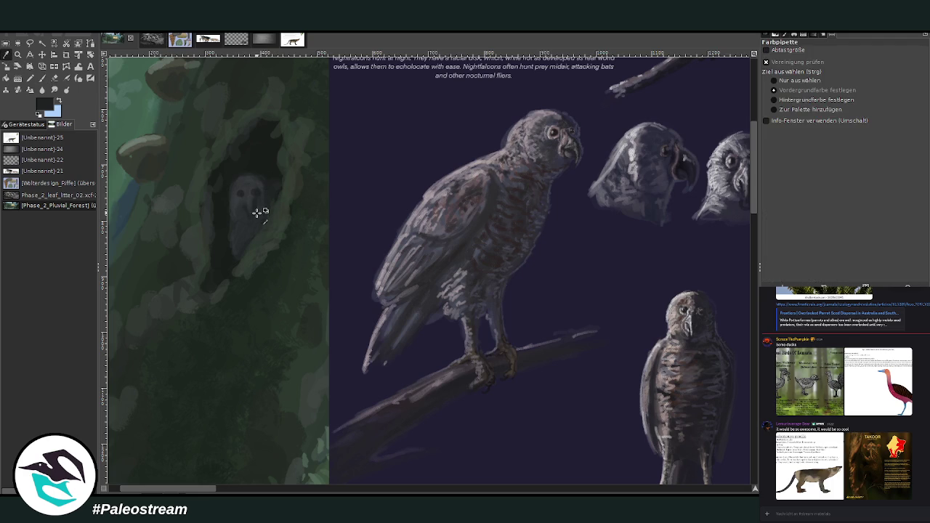
{"action": "left_click", "coordinate": [41, 79]}
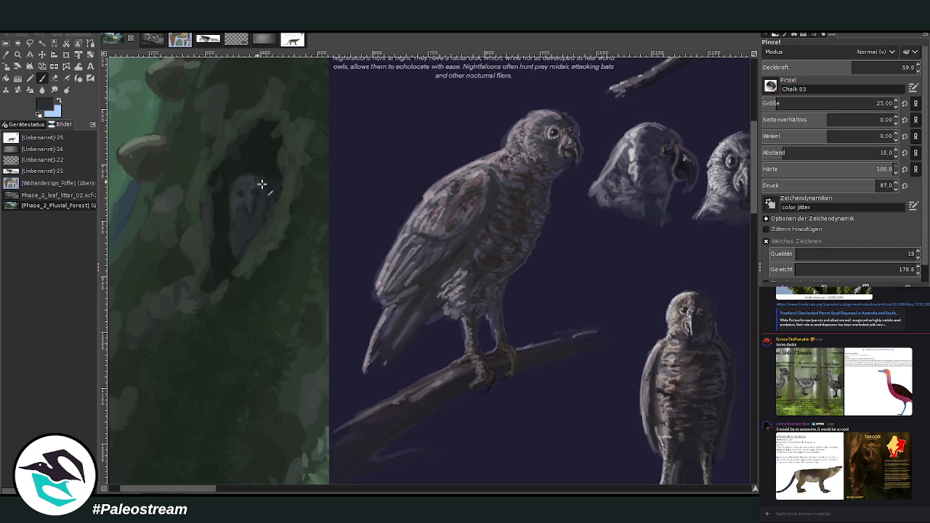
{"action": "left_click_drag", "start_coordinate": [248, 242], "coordinate": [237, 254]}
{"action": "left_click_drag", "start_coordinate": [250, 199], "coordinate": [247, 197]}
{"action": "mouse_move", "coordinate": [250, 197]}
{"action": "left_mouse_down"}
{"action": "mouse_move", "coordinate": [240, 197]}
{"action": "mouse_move", "coordinate": [243, 211]}
{"action": "left_mouse_up"}
- Add lighter grey strokes to the owl's head and shade its head and chest darker
{"action": "left_click", "coordinate": [522, 192], "text": "ctrl"}
{"action": "left_click_drag", "start_coordinate": [246, 197], "coordinate": [241, 188]}
{"action": "left_click", "coordinate": [520, 199], "text": "ctrl"}
{"action": "mouse_move", "coordinate": [255, 193]}
{"action": "left_mouse_down"}
{"action": "mouse_move", "coordinate": [241, 199]}
{"action": "mouse_move", "coordinate": [251, 239]}
{"action": "mouse_move", "coordinate": [258, 201]}
{"action": "mouse_move", "coordinate": [266, 209]}
{"action": "left_mouse_up"}
{"action": "key", "text": "o"}
{"action": "left_click", "coordinate": [249, 185]}
{"action": "key", "text": "p"}
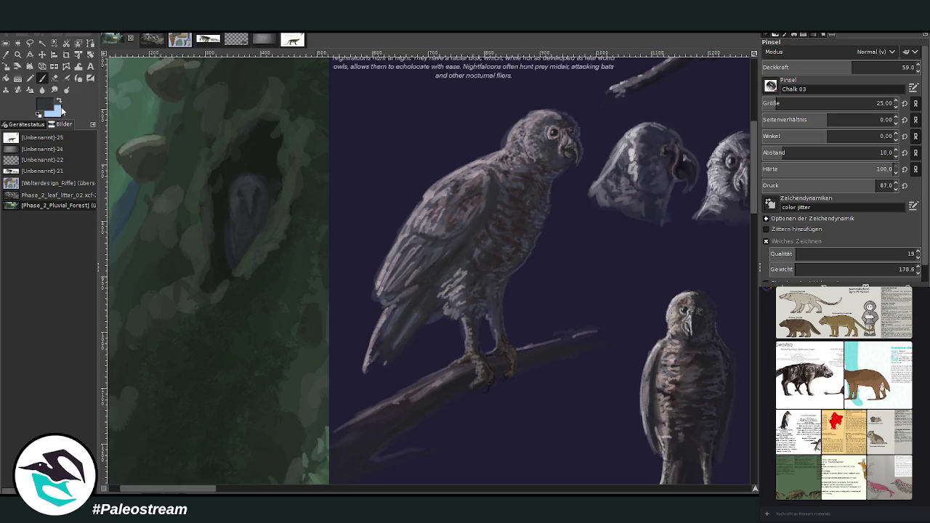
- Delete the Nightfalcons reference panel, clear the selection, and zoom back in on the owl in the hollow
{"action": "scroll", "coordinate": [574, 356], "scroll_direction": "down", "scroll_amount": 5}
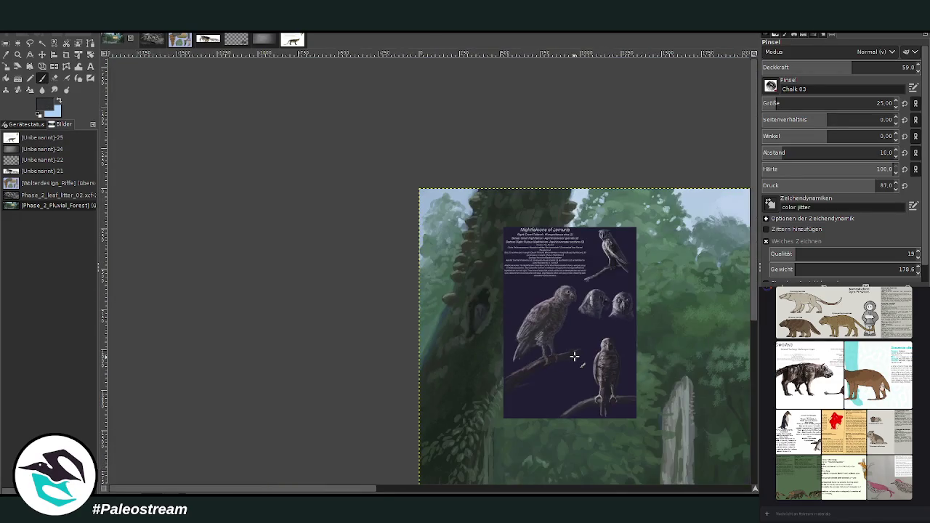
{"action": "scroll", "coordinate": [574, 356], "scroll_direction": "down", "scroll_amount": 3}
{"action": "scroll", "coordinate": [574, 356], "scroll_direction": "down", "scroll_amount": 1}
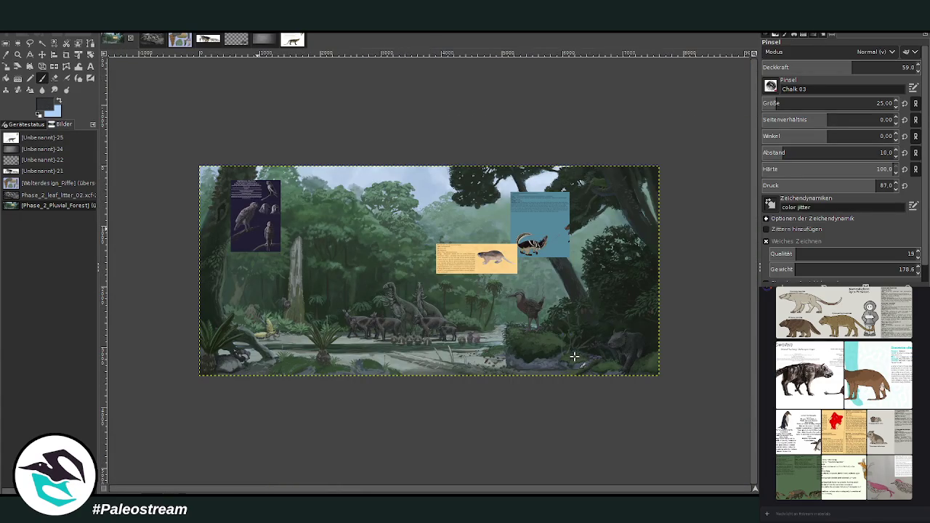
{"action": "key", "text": "z"}
{"action": "left_click_drag", "start_coordinate": [183, 153], "coordinate": [431, 351]}
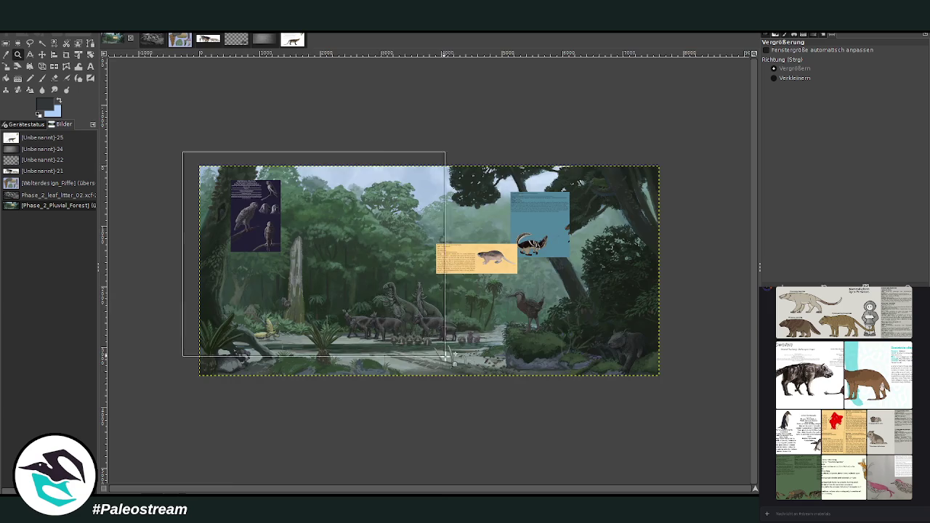
{"action": "key", "text": "ctrl+z"}
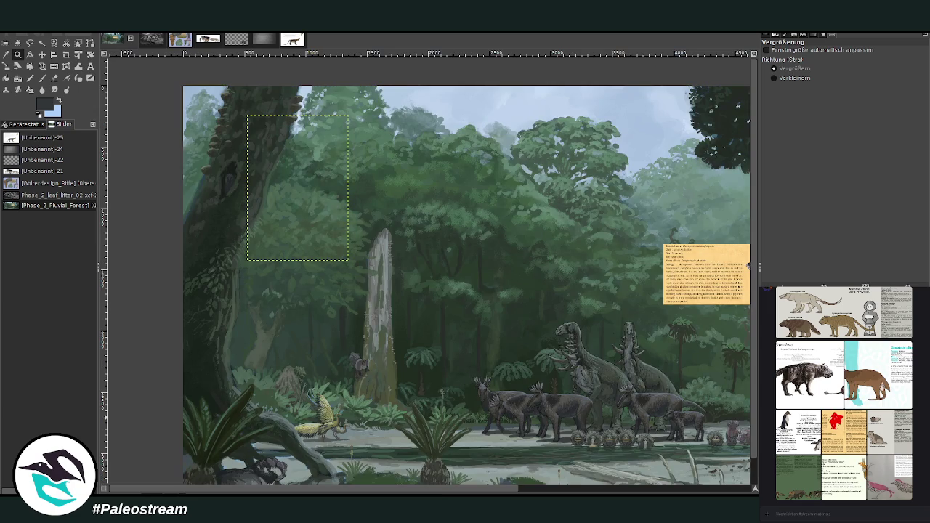
{"action": "key", "text": "ctrl+z"}
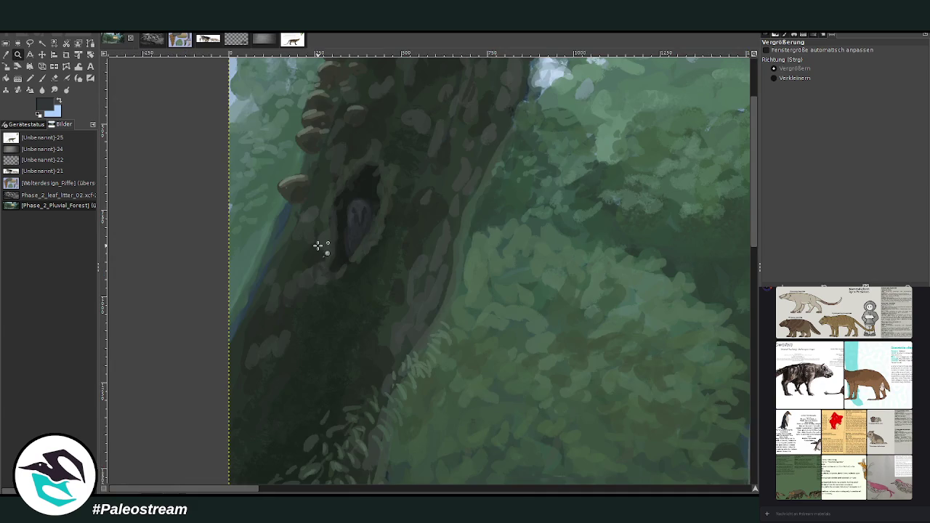
{"action": "left_click", "coordinate": [322, 247]}
{"action": "left_click", "coordinate": [430, 305]}
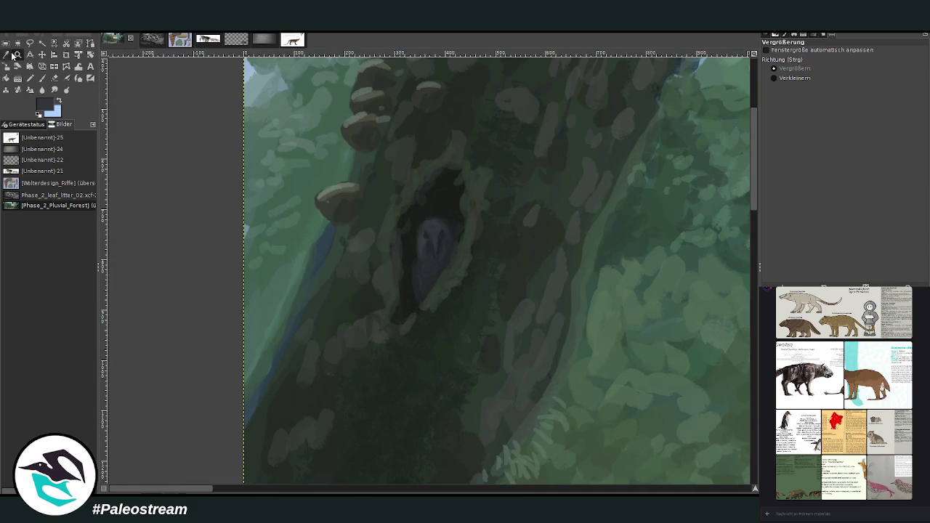
- Set the brush to opacity 78.5 and size 52, then paint bracket fungi beside the owl hollow
{"action": "key", "text": "o"}
{"action": "key", "text": "p"}
{"action": "left_click", "coordinate": [880, 67]}
{"action": "left_click", "coordinate": [799, 103]}
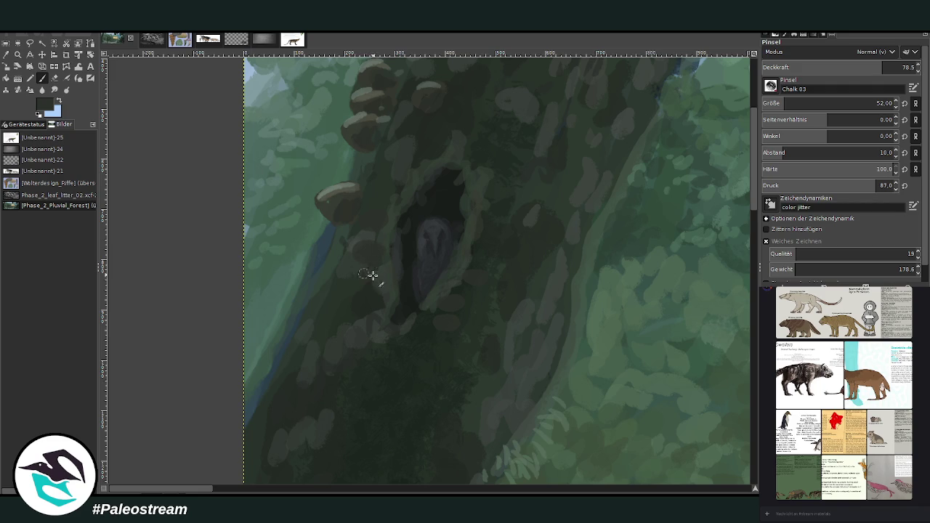
{"action": "left_click", "coordinate": [6, 55]}
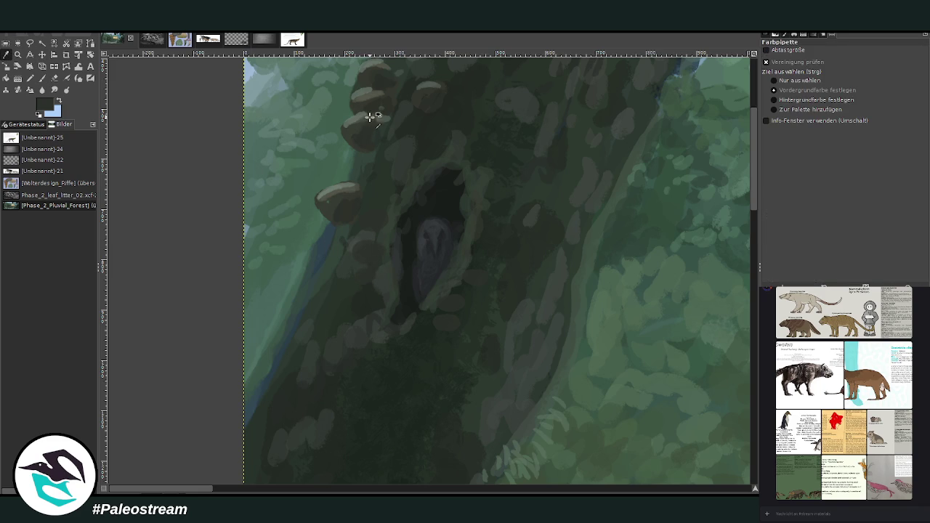
{"action": "left_click", "coordinate": [42, 78]}
{"action": "left_click_drag", "start_coordinate": [373, 239], "coordinate": [363, 250]}
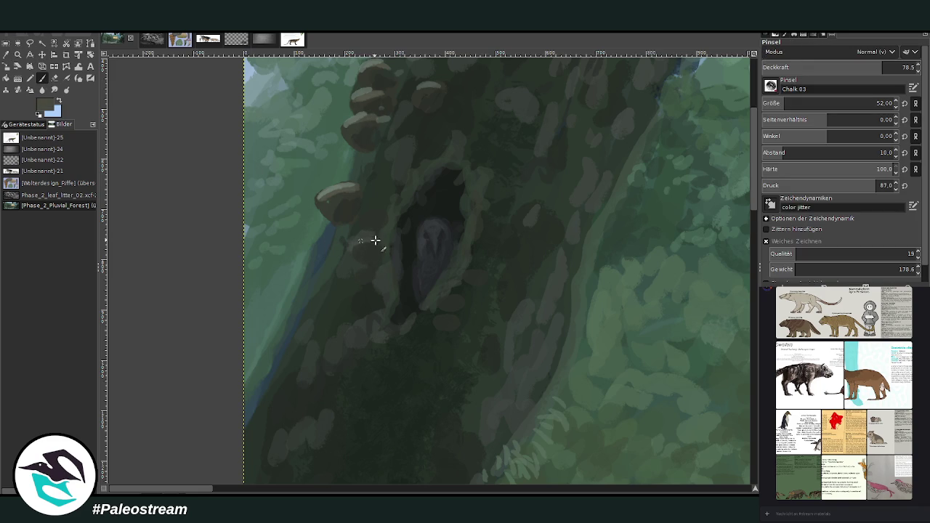
{"action": "mouse_move", "coordinate": [443, 297]}
{"action": "left_mouse_down"}
{"action": "mouse_move", "coordinate": [464, 302]}
{"action": "mouse_move", "coordinate": [485, 274]}
{"action": "left_mouse_up"}
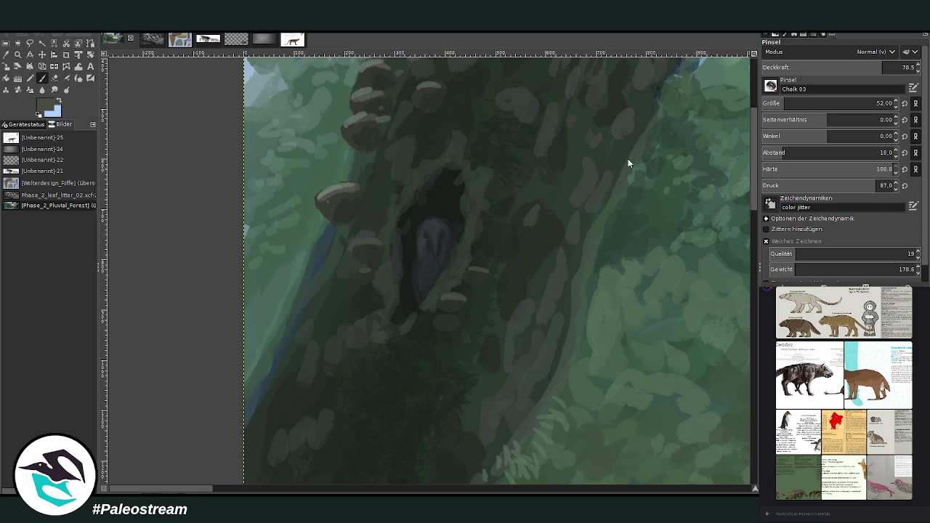
- Lower the opacity to about 52.8, add a fungus below the hollow, and dab light specks around the owl
{"action": "left_click", "coordinate": [857, 67]}
{"action": "left_click_drag", "start_coordinate": [442, 316], "coordinate": [457, 318]}
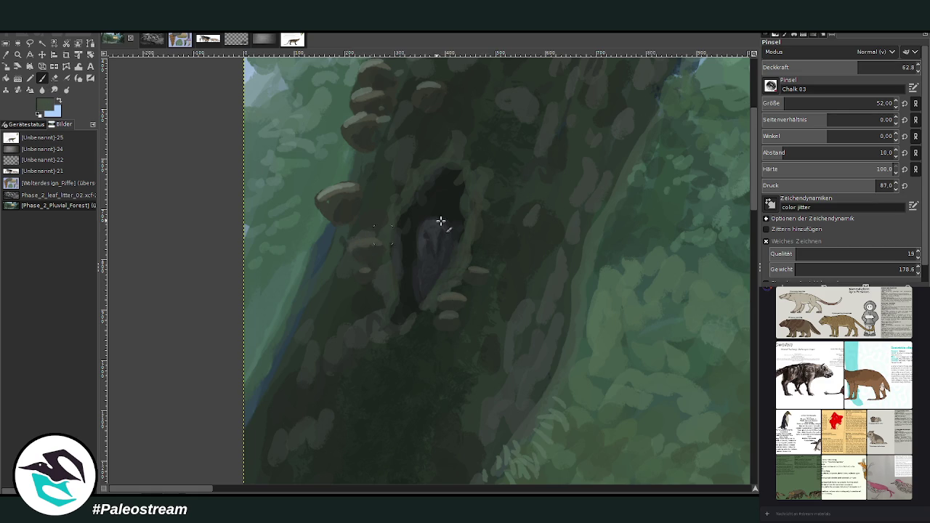
{"action": "left_click_drag", "start_coordinate": [385, 181], "coordinate": [424, 143]}
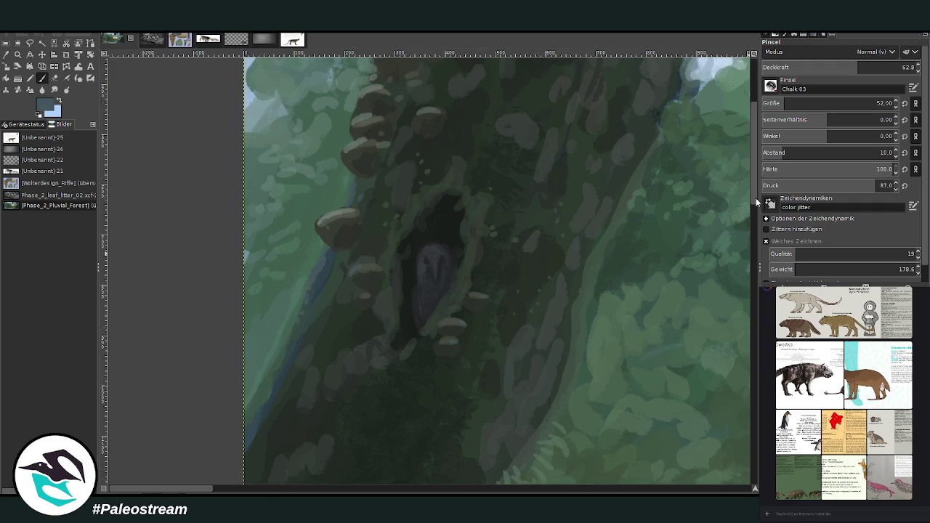
{"action": "scroll", "coordinate": [559, 175], "scroll_direction": "up", "scroll_amount": 3}
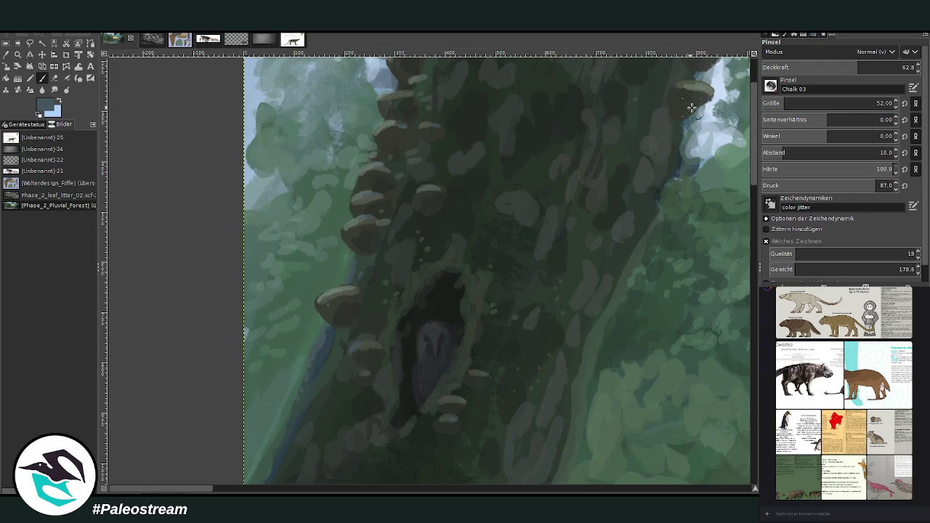
- Sample the light sky blue and paint it over the trunk's upper-right foliage edge
{"action": "left_click", "coordinate": [6, 55]}
{"action": "left_click", "coordinate": [258, 109]}
{"action": "left_click", "coordinate": [41, 78]}
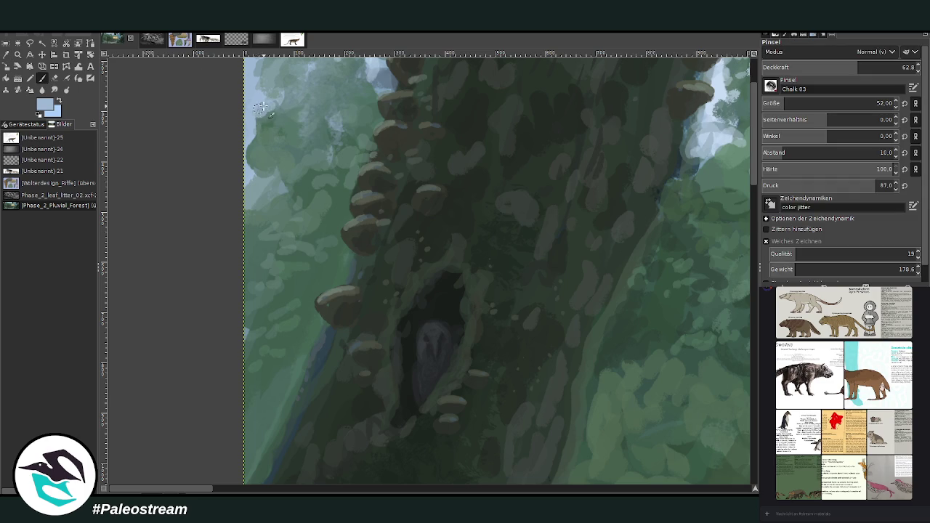
{"action": "left_click_drag", "start_coordinate": [720, 108], "coordinate": [701, 155]}
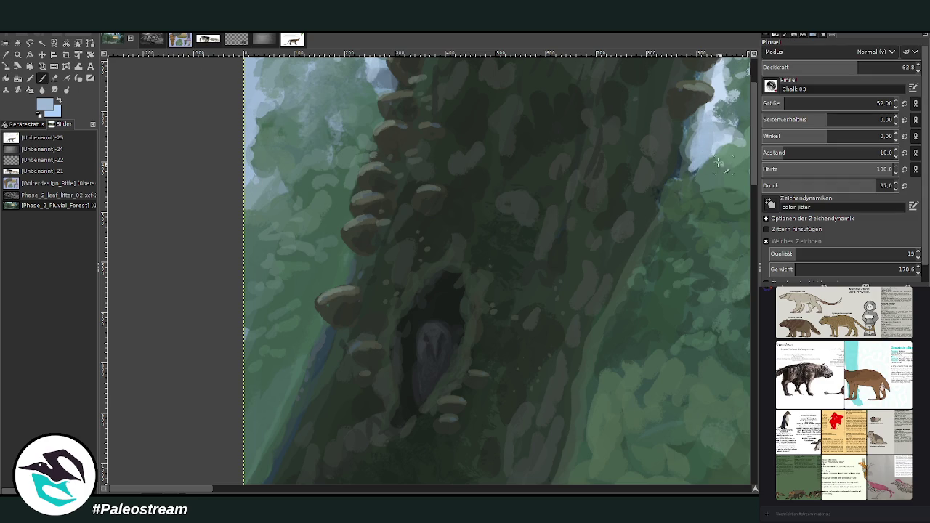
{"action": "left_click_drag", "start_coordinate": [696, 134], "coordinate": [683, 196]}
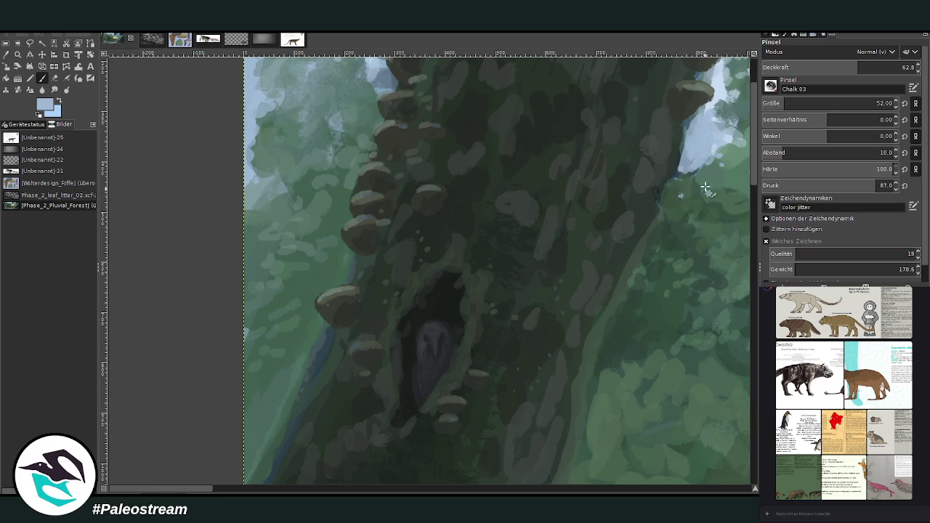
{"action": "scroll", "coordinate": [679, 171], "scroll_direction": "down", "scroll_amount": 2}
{"action": "scroll", "coordinate": [677, 165], "scroll_direction": "down", "scroll_amount": 2}
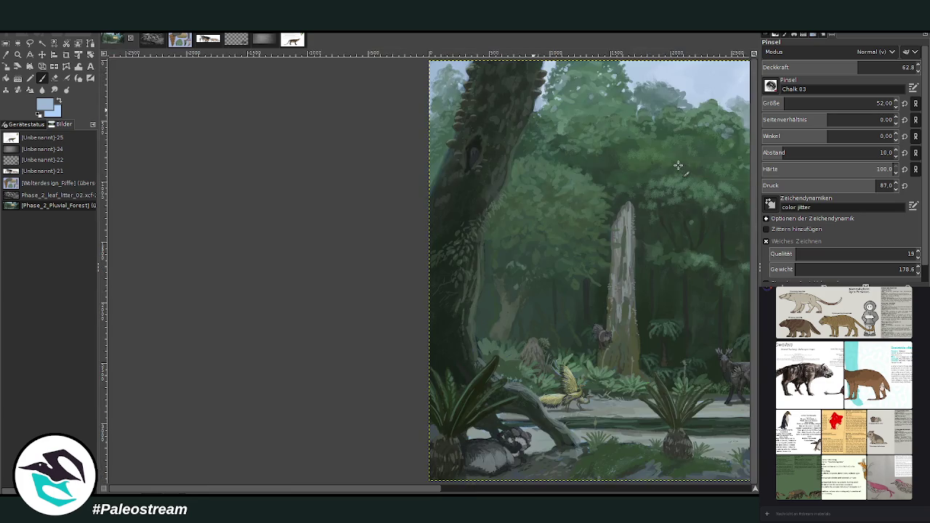
{"action": "scroll", "coordinate": [677, 165], "scroll_direction": "down", "scroll_amount": 1}
{"action": "scroll", "coordinate": [677, 165], "scroll_direction": "down", "scroll_amount": 1}
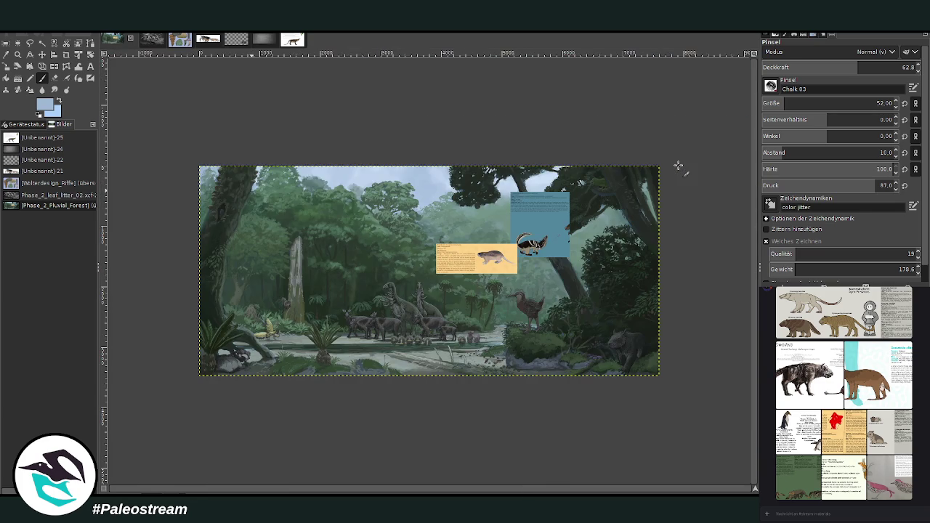
- Zoom in on the herd and drag the blue striped-animal card left and down beside the mole card
{"action": "key", "text": "z"}
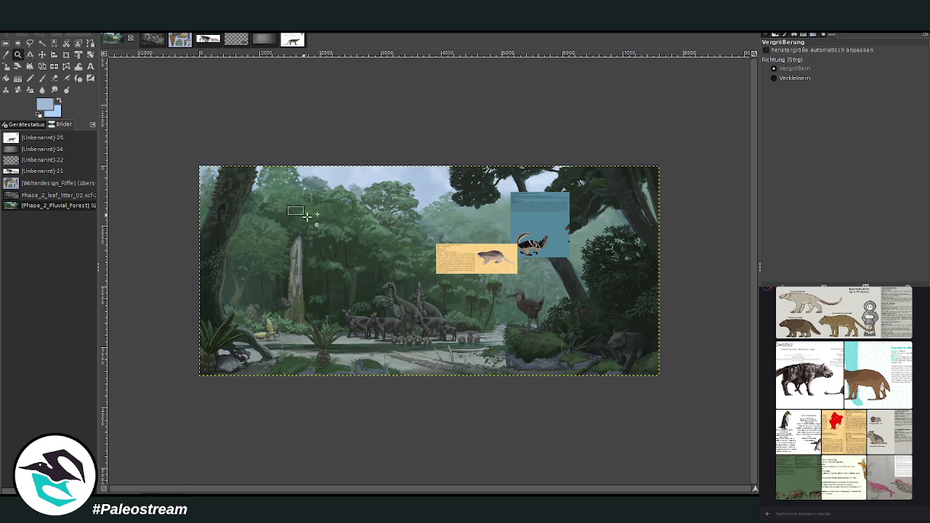
{"action": "left_click_drag", "start_coordinate": [291, 196], "coordinate": [522, 404]}
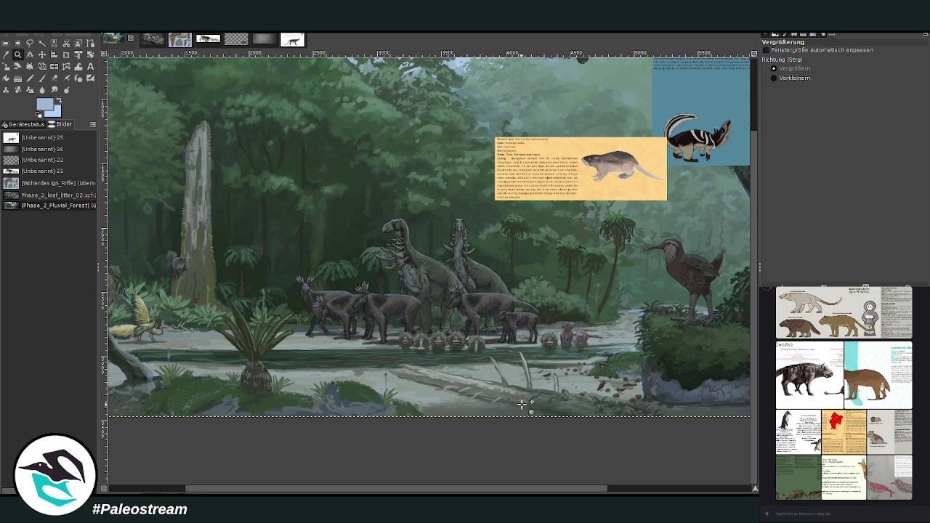
{"action": "left_click", "coordinate": [42, 55]}
{"action": "mouse_move", "coordinate": [682, 133]}
{"action": "left_mouse_down"}
{"action": "mouse_move", "coordinate": [446, 215]}
{"action": "mouse_move", "coordinate": [393, 255]}
{"action": "left_mouse_up"}
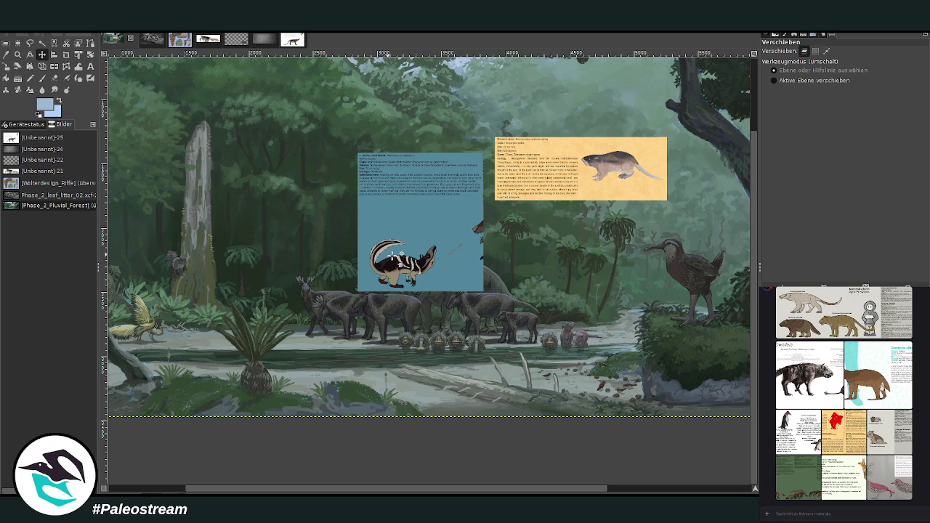
{"action": "scroll", "coordinate": [167, 471], "scroll_direction": "left", "scroll_amount": 3}
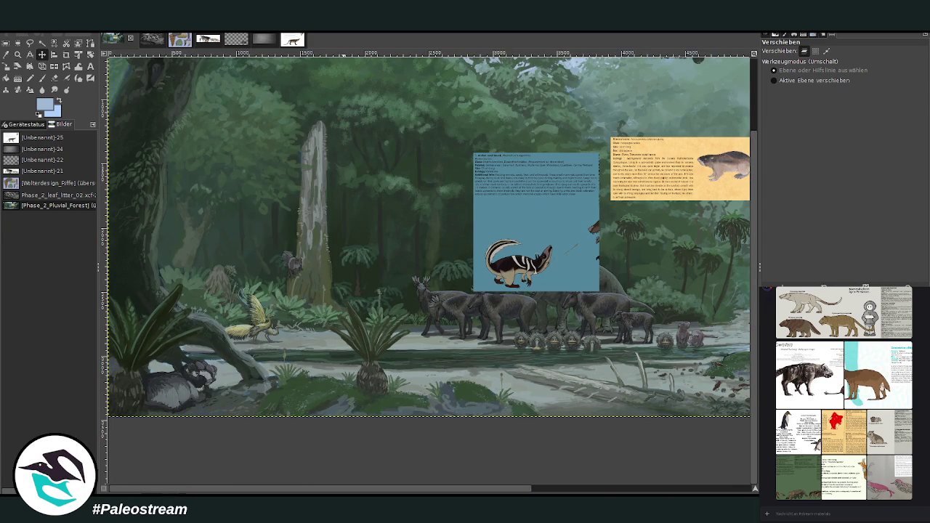
{"action": "scroll", "coordinate": [463, 491], "scroll_direction": "right", "scroll_amount": 5}
{"action": "scroll", "coordinate": [463, 490], "scroll_direction": "right", "scroll_amount": 3}
{"action": "scroll", "coordinate": [463, 491], "scroll_direction": "left", "scroll_amount": 1}
{"action": "left_click", "coordinate": [18, 54]}
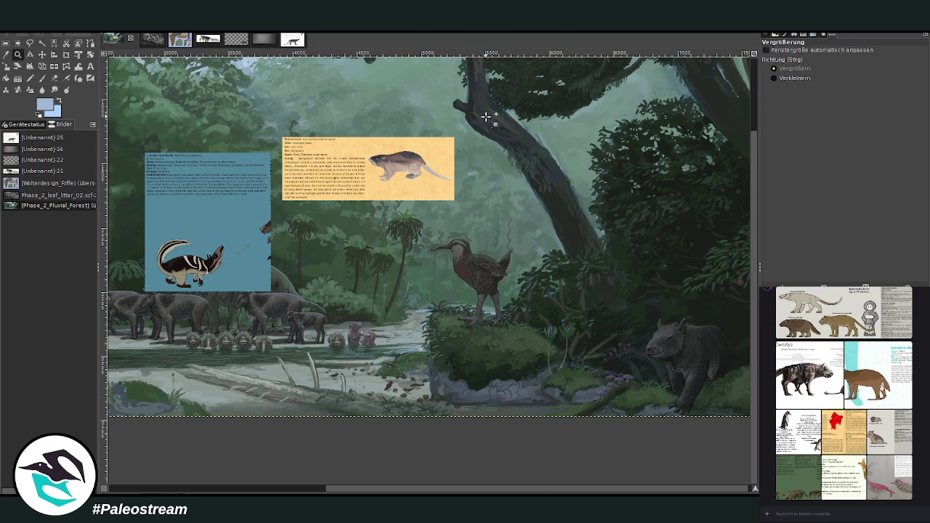
- Set the brush to size 61 and opacity 71.6, then paint dark leafy strokes under the canopy
{"action": "left_click", "coordinate": [618, 258]}
{"action": "key", "text": "m"}
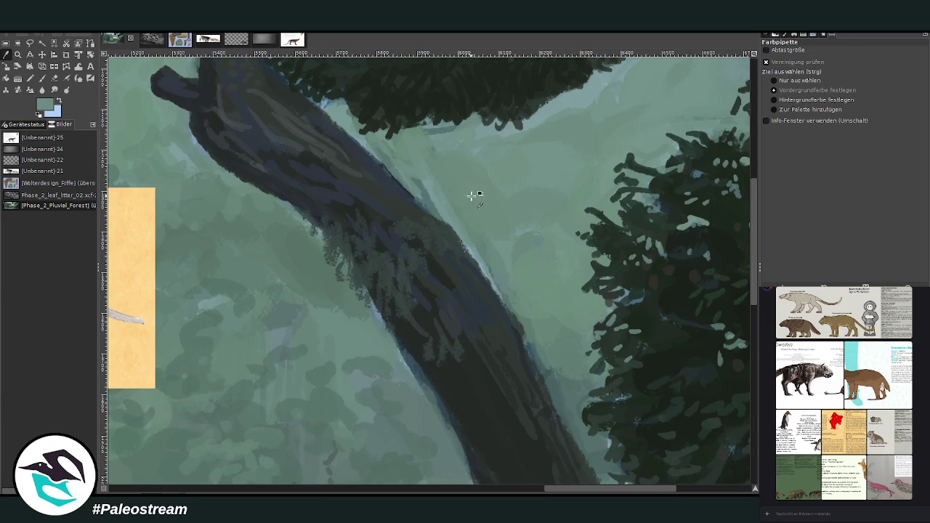
{"action": "left_click", "coordinate": [54, 78]}
{"action": "left_click_drag", "start_coordinate": [835, 106], "coordinate": [851, 106]}
{"action": "left_click_drag", "start_coordinate": [858, 69], "coordinate": [872, 69]}
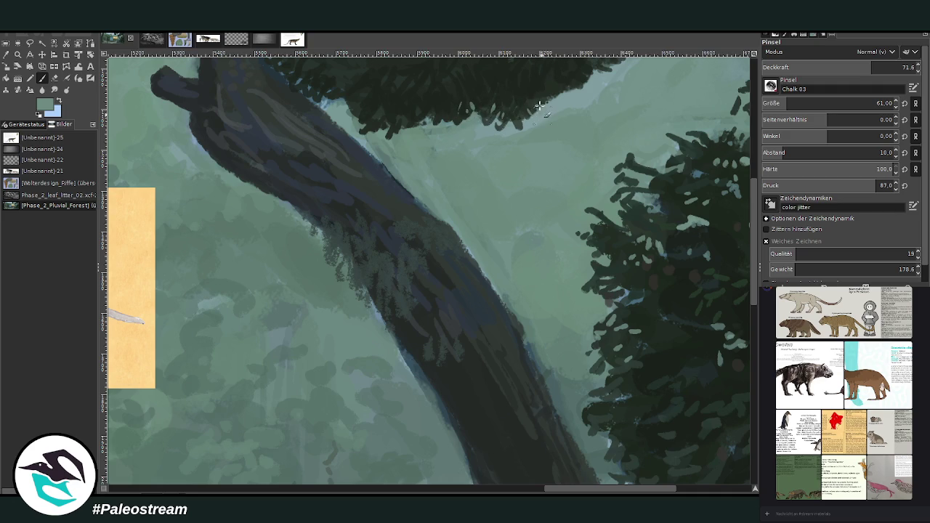
{"action": "left_click_drag", "start_coordinate": [553, 90], "coordinate": [553, 77]}
{"action": "left_click_drag", "start_coordinate": [383, 119], "coordinate": [350, 115]}
{"action": "scroll", "coordinate": [471, 77], "scroll_direction": "up", "scroll_amount": 3}
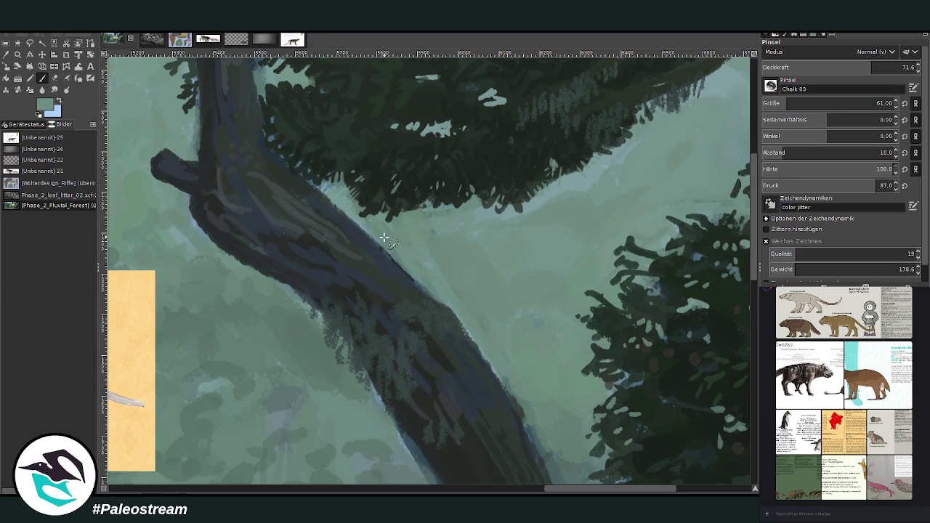
{"action": "key", "text": "exclam"}
{"action": "key", "text": "shift+ctrl+j"}
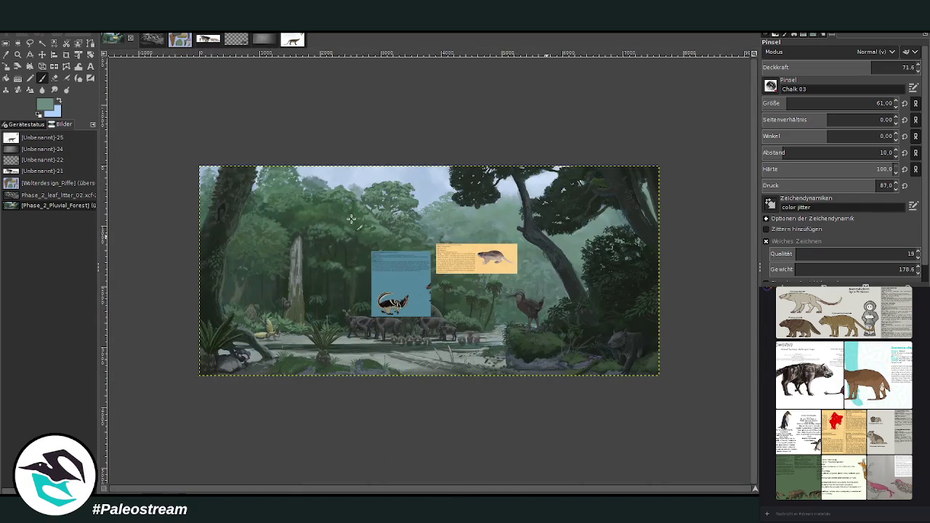
{"action": "key", "text": "z"}
{"action": "left_click_drag", "start_coordinate": [207, 168], "coordinate": [313, 279]}
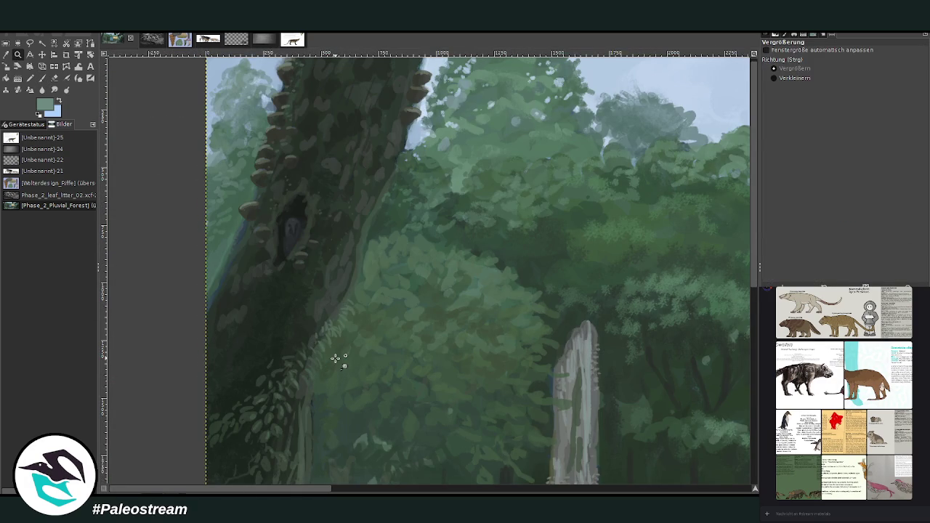
{"action": "left_click_drag", "start_coordinate": [243, 149], "coordinate": [366, 308]}
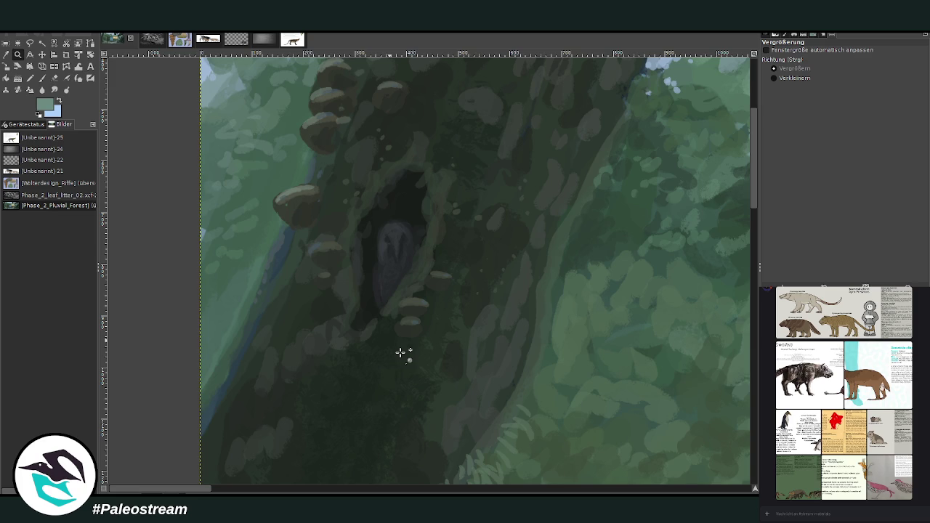
{"action": "scroll", "coordinate": [400, 352], "scroll_direction": "down", "scroll_amount": 2}
{"action": "scroll", "coordinate": [400, 352], "scroll_direction": "down", "scroll_amount": 2}
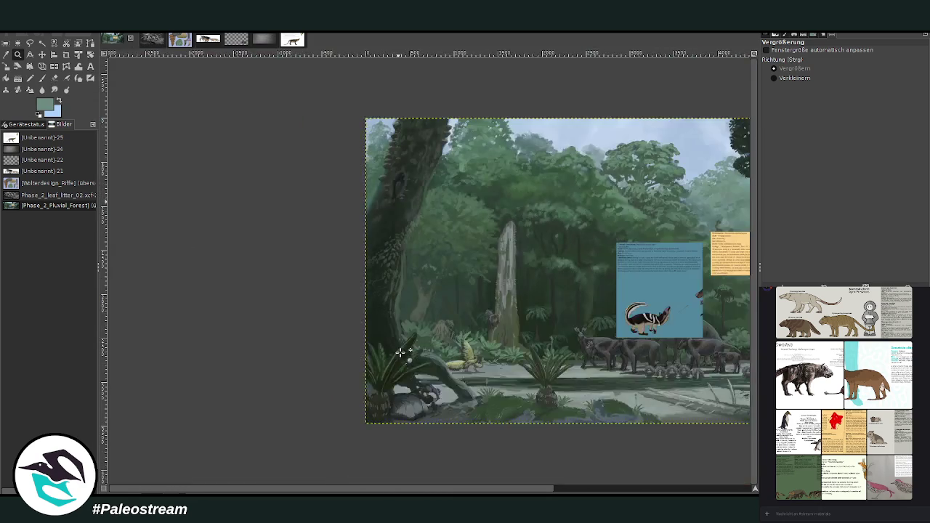
{"action": "scroll", "coordinate": [399, 352], "scroll_direction": "down", "scroll_amount": 2}
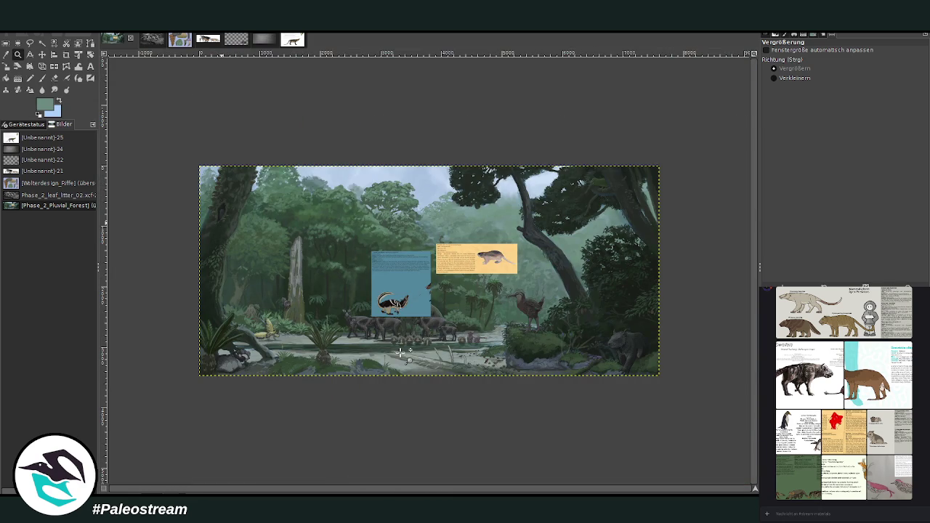
{"action": "left_click_drag", "start_coordinate": [272, 190], "coordinate": [465, 344]}
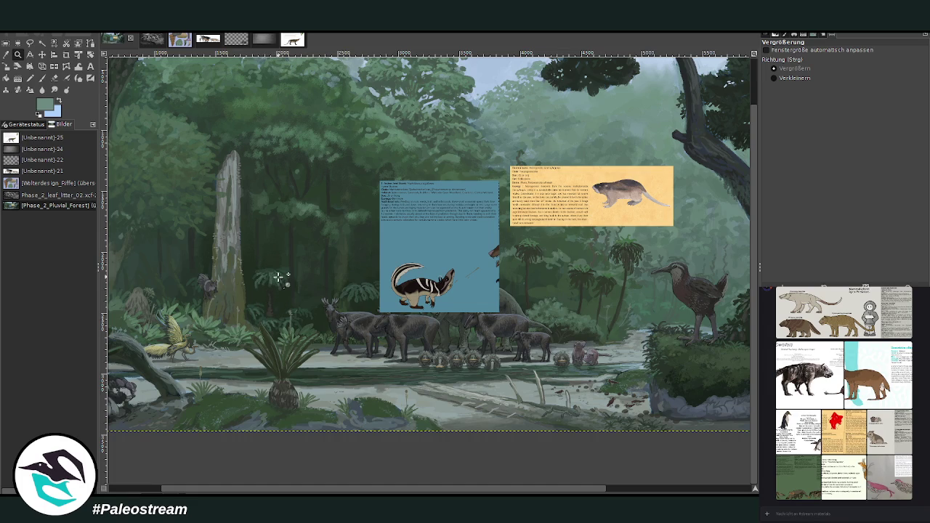
{"action": "key", "text": "m"}
{"action": "left_click_drag", "start_coordinate": [547, 290], "coordinate": [561, 126]}
{"action": "mouse_move", "coordinate": [413, 489]}
{"action": "left_mouse_down"}
{"action": "mouse_move", "coordinate": [555, 489]}
{"action": "mouse_move", "coordinate": [407, 480]}
{"action": "left_mouse_up"}
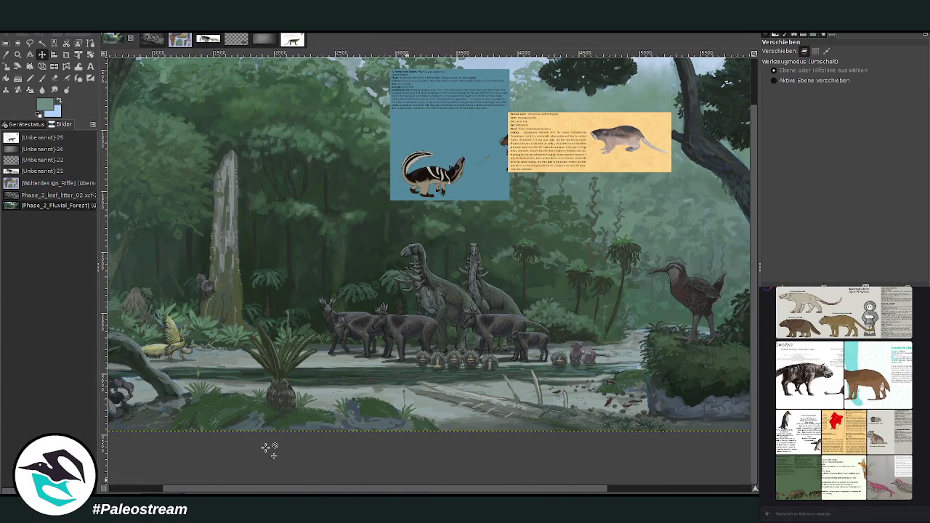
{"action": "scroll", "coordinate": [429, 240], "scroll_direction": "left", "scroll_amount": 3}
{"action": "key", "text": "z"}
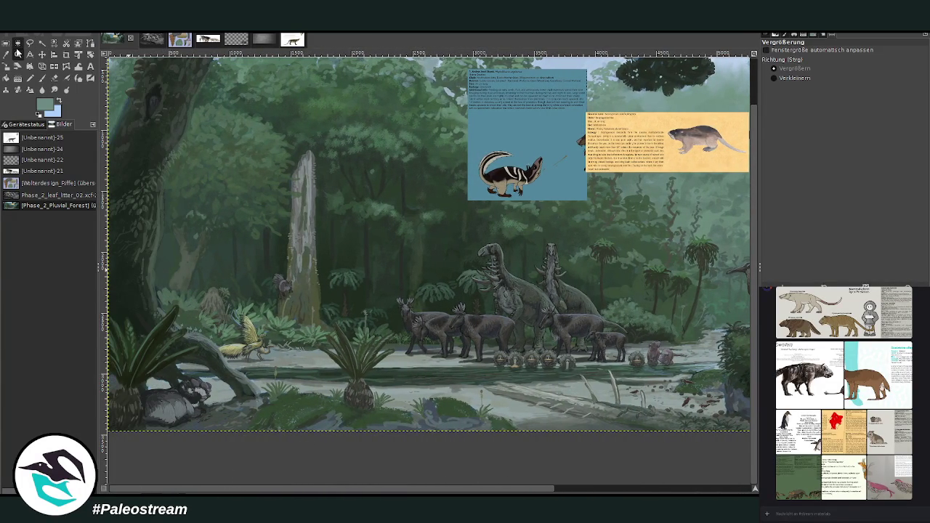
{"action": "left_click_drag", "start_coordinate": [151, 298], "coordinate": [314, 441]}
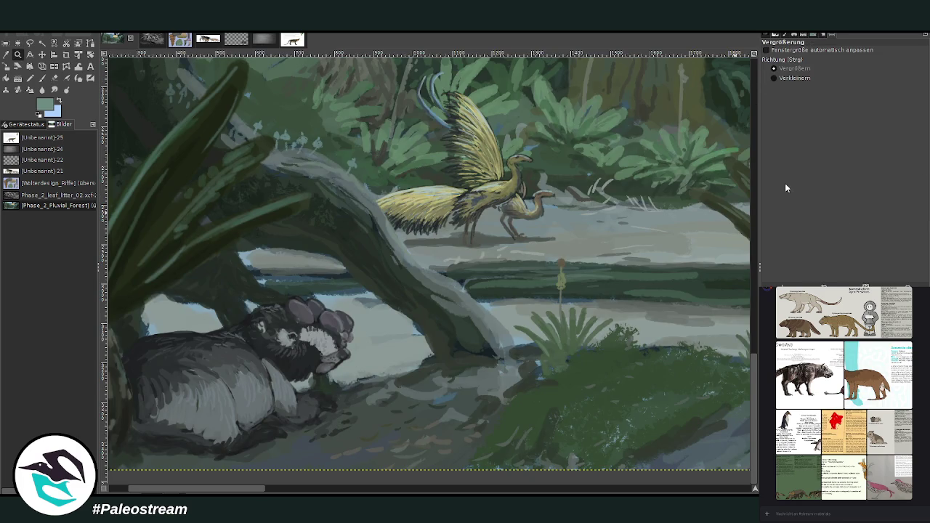
{"action": "left_click", "coordinate": [245, 291], "text": "ctrl"}
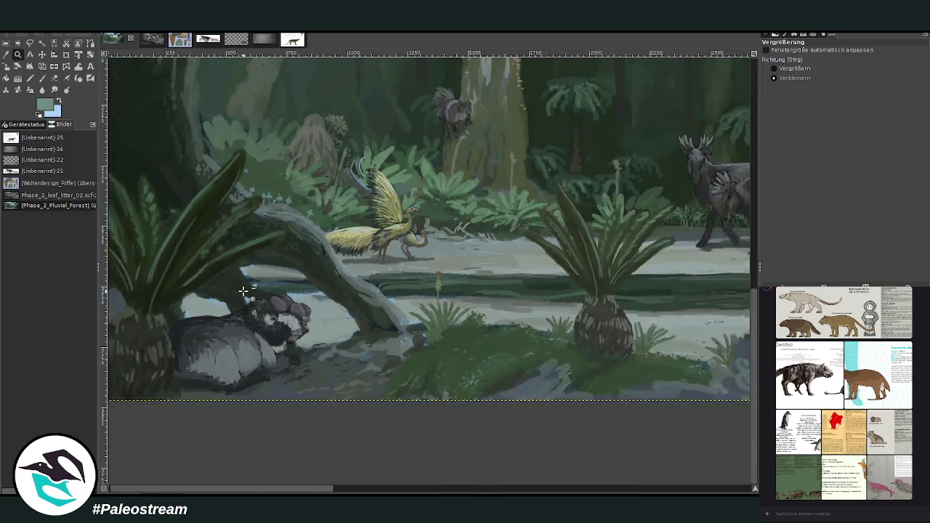
- Zoom out to show the whole forest painting, then zoom in on its centre
{"action": "left_click", "coordinate": [245, 291], "text": "ctrl"}
{"action": "left_click", "coordinate": [245, 290], "text": "ctrl"}
{"action": "left_click", "coordinate": [246, 291], "text": "ctrl"}
{"action": "left_click", "coordinate": [782, 69]}
{"action": "left_click_drag", "start_coordinate": [291, 145], "coordinate": [664, 382]}
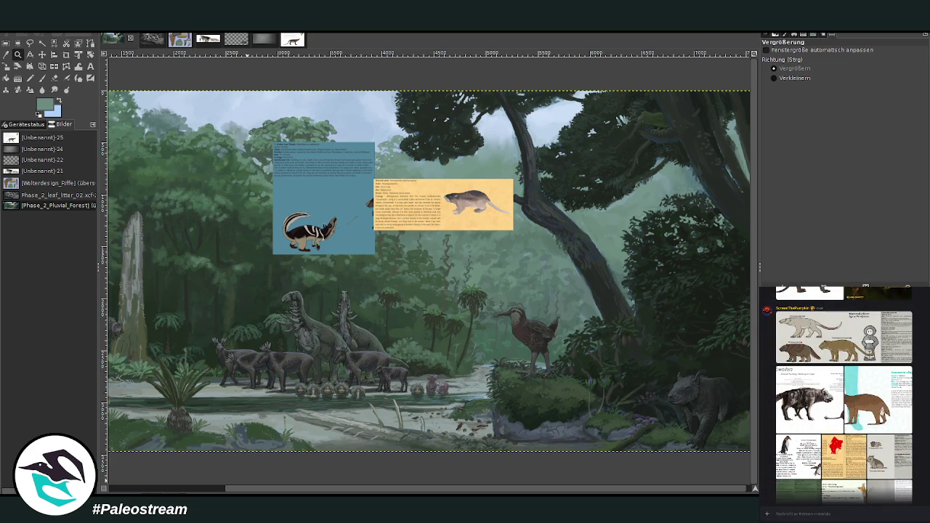
{"action": "left_click_drag", "start_coordinate": [322, 490], "coordinate": [329, 491]}
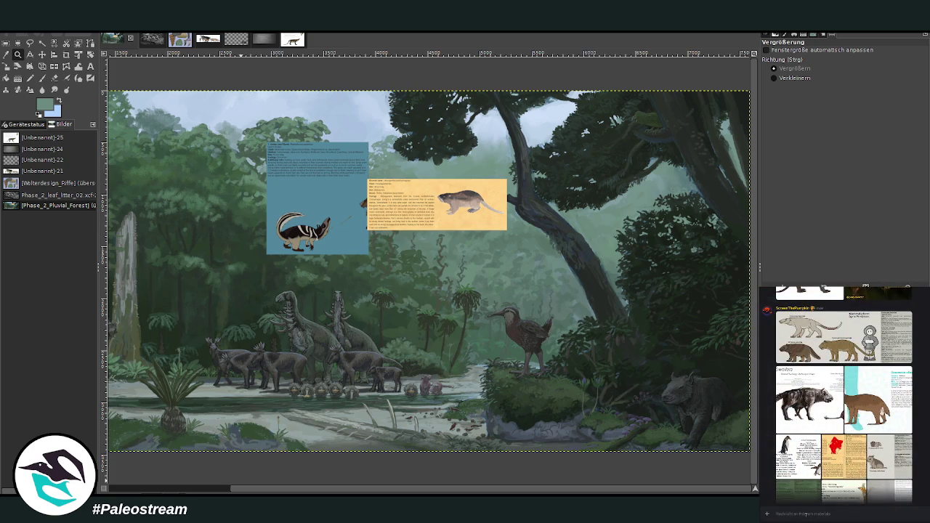
{"action": "left_click_drag", "start_coordinate": [319, 491], "coordinate": [197, 492]}
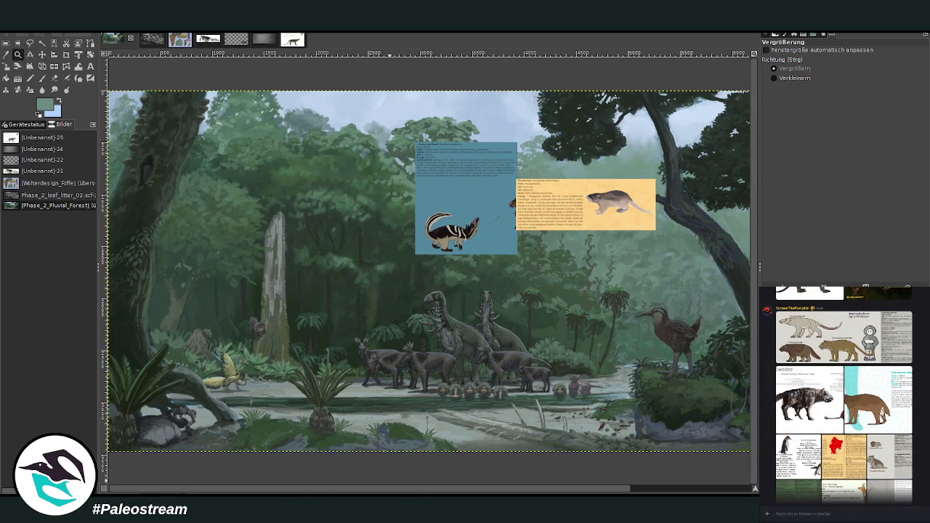
{"action": "scroll", "coordinate": [429, 270], "scroll_direction": "right", "scroll_amount": 5}
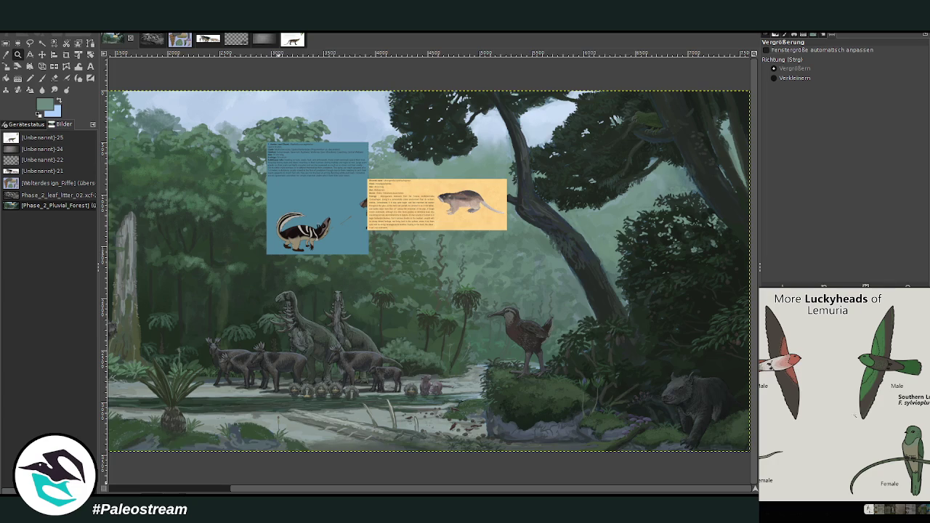
- Close the enlarged Luckyheads image and the More Luckyheads of Lemuria preview
{"action": "right_click", "coordinate": [862, 420]}
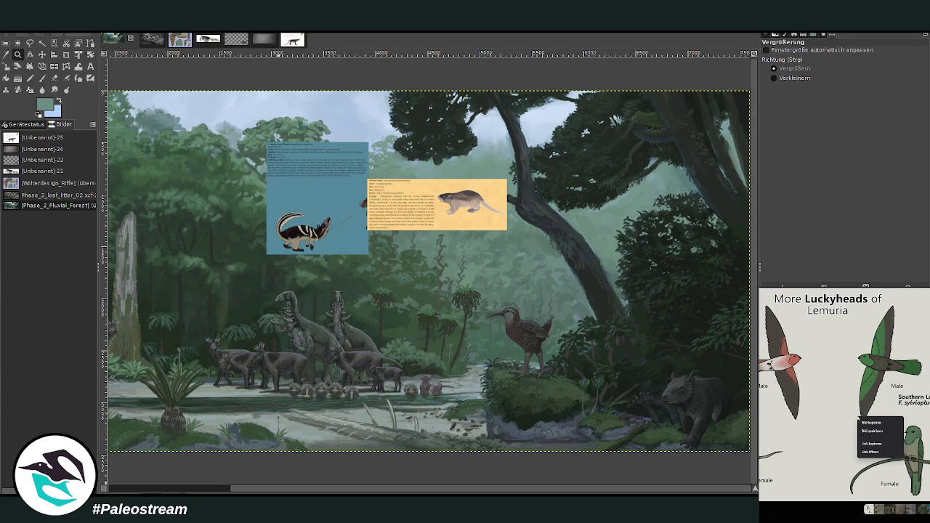
{"action": "left_click", "coordinate": [862, 422]}
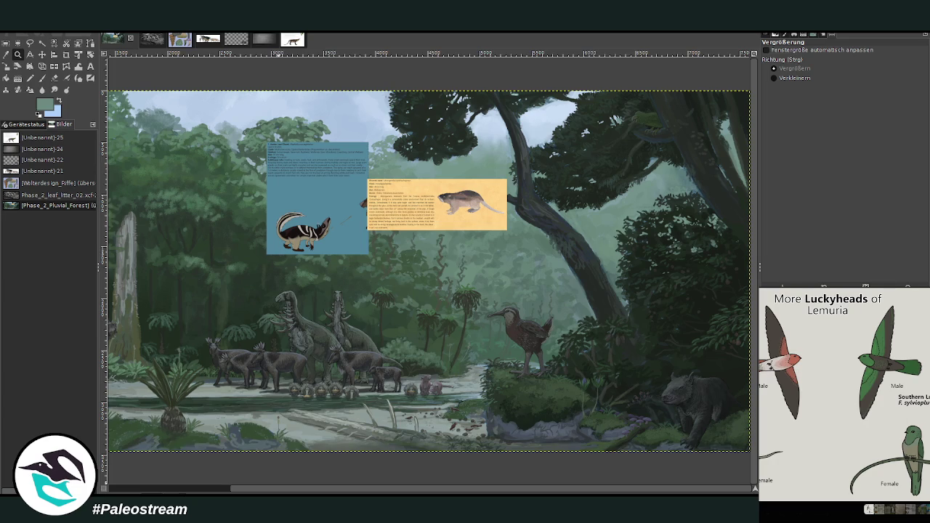
{"action": "key", "text": "Escape"}
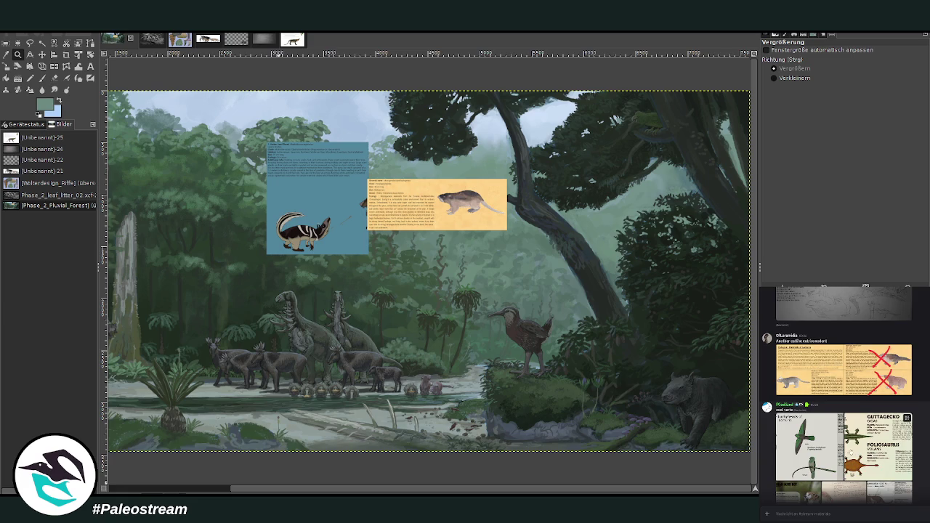
{"action": "left_click", "coordinate": [825, 454]}
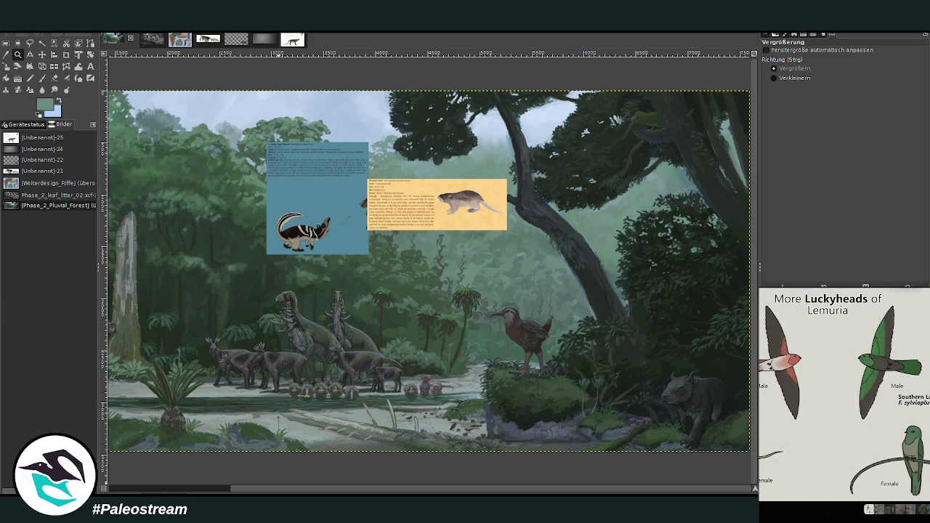
{"action": "key", "text": "Escape"}
- Scroll the chat and enlarge the Gilded-Nun Creeper species card
{"action": "scroll", "coordinate": [845, 395], "scroll_direction": "down", "scroll_amount": 5}
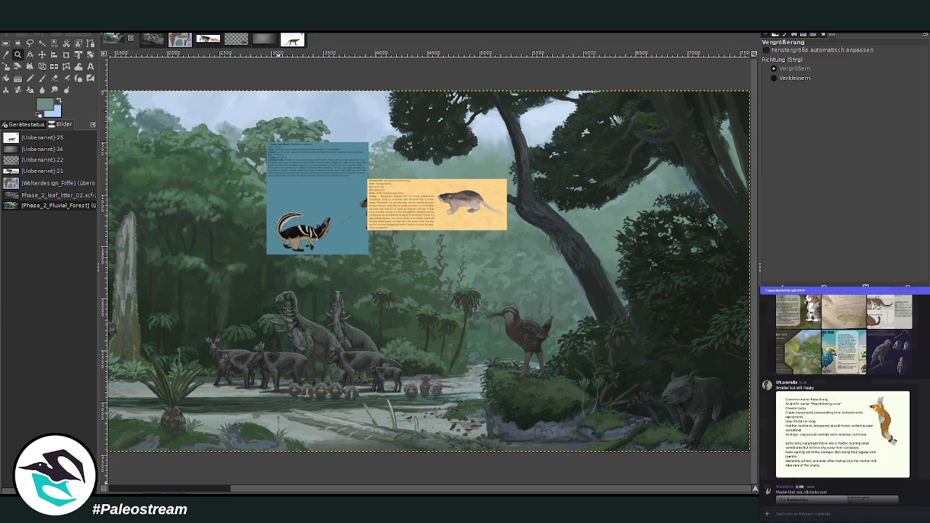
{"action": "scroll", "coordinate": [842, 392], "scroll_direction": "down", "scroll_amount": 5}
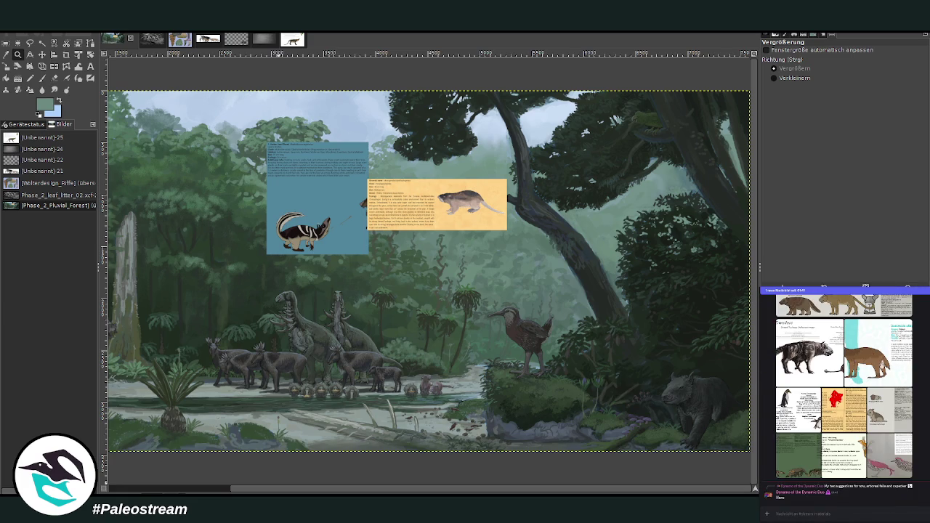
{"action": "scroll", "coordinate": [843, 392], "scroll_direction": "down", "scroll_amount": 5}
{"action": "scroll", "coordinate": [843, 392], "scroll_direction": "up", "scroll_amount": 3}
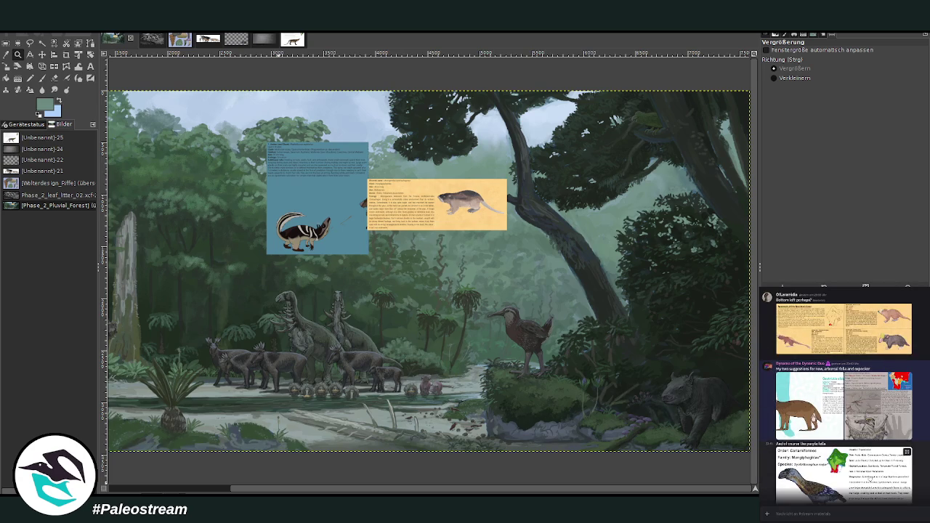
{"action": "left_click", "coordinate": [888, 421]}
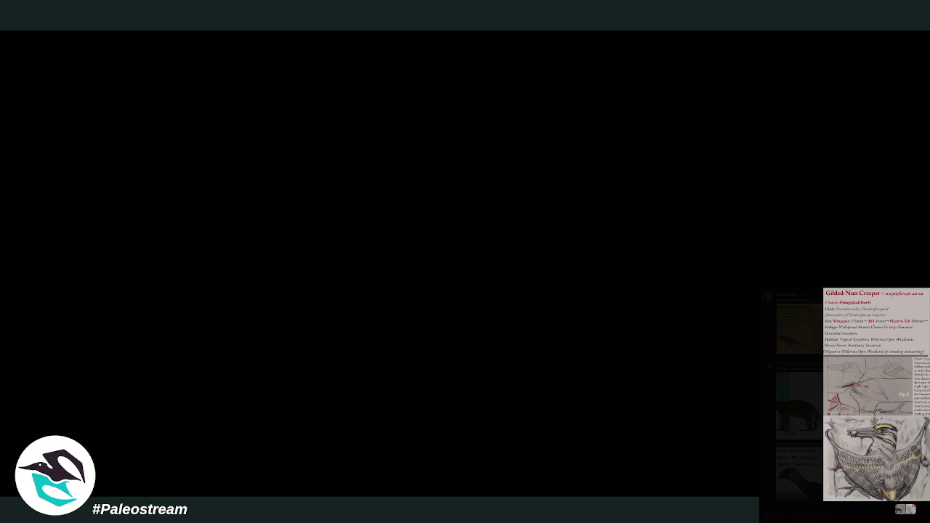
- Close the enlarged Gilded-Nun Creeper card and the marsupial image viewer
{"action": "key", "text": "Escape"}
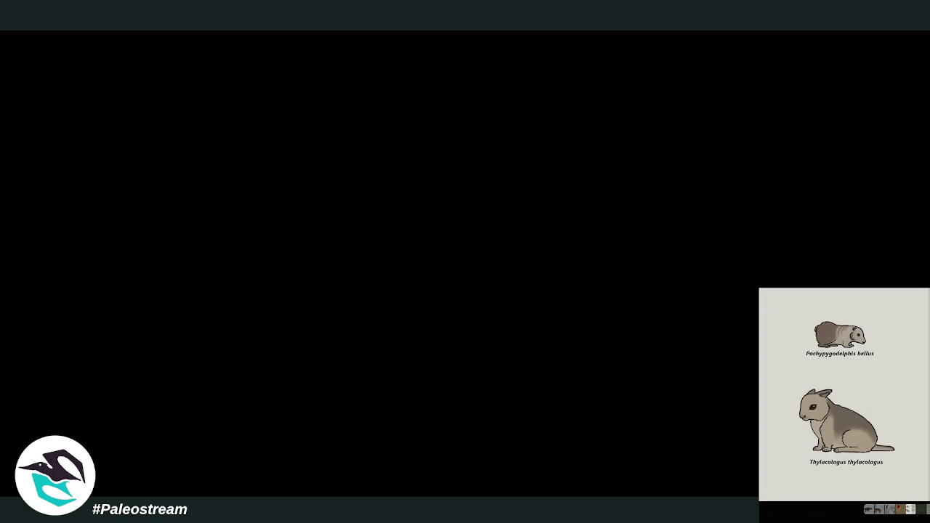
{"action": "left_click", "coordinate": [796, 509]}
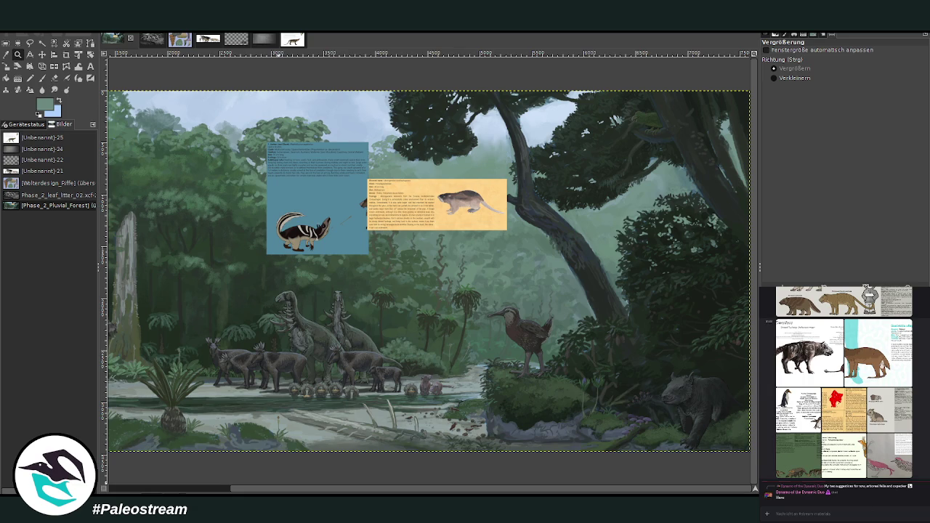
- Scroll back to the older bird species sheet posts and enlarge the Luckyheads image
{"action": "scroll", "coordinate": [842, 393], "scroll_direction": "up", "scroll_amount": 3}
{"action": "scroll", "coordinate": [843, 392], "scroll_direction": "up", "scroll_amount": 3}
{"action": "scroll", "coordinate": [843, 392], "scroll_direction": "up", "scroll_amount": 3}
{"action": "scroll", "coordinate": [843, 393], "scroll_direction": "up", "scroll_amount": 3}
{"action": "scroll", "coordinate": [842, 393], "scroll_direction": "up", "scroll_amount": 3}
{"action": "scroll", "coordinate": [843, 393], "scroll_direction": "up", "scroll_amount": 3}
{"action": "scroll", "coordinate": [842, 392], "scroll_direction": "up", "scroll_amount": 3}
{"action": "scroll", "coordinate": [843, 392], "scroll_direction": "up", "scroll_amount": 3}
{"action": "scroll", "coordinate": [843, 393], "scroll_direction": "up", "scroll_amount": 3}
{"action": "scroll", "coordinate": [843, 392], "scroll_direction": "up", "scroll_amount": 3}
{"action": "scroll", "coordinate": [843, 392], "scroll_direction": "up", "scroll_amount": 3}
{"action": "scroll", "coordinate": [843, 393], "scroll_direction": "up", "scroll_amount": 3}
{"action": "scroll", "coordinate": [842, 393], "scroll_direction": "up", "scroll_amount": 3}
{"action": "scroll", "coordinate": [843, 392], "scroll_direction": "up", "scroll_amount": 3}
{"action": "scroll", "coordinate": [843, 392], "scroll_direction": "up", "scroll_amount": 3}
{"action": "scroll", "coordinate": [842, 392], "scroll_direction": "up", "scroll_amount": 3}
{"action": "scroll", "coordinate": [843, 392], "scroll_direction": "up", "scroll_amount": 3}
{"action": "scroll", "coordinate": [842, 393], "scroll_direction": "up", "scroll_amount": 2}
{"action": "scroll", "coordinate": [842, 392], "scroll_direction": "up", "scroll_amount": 3}
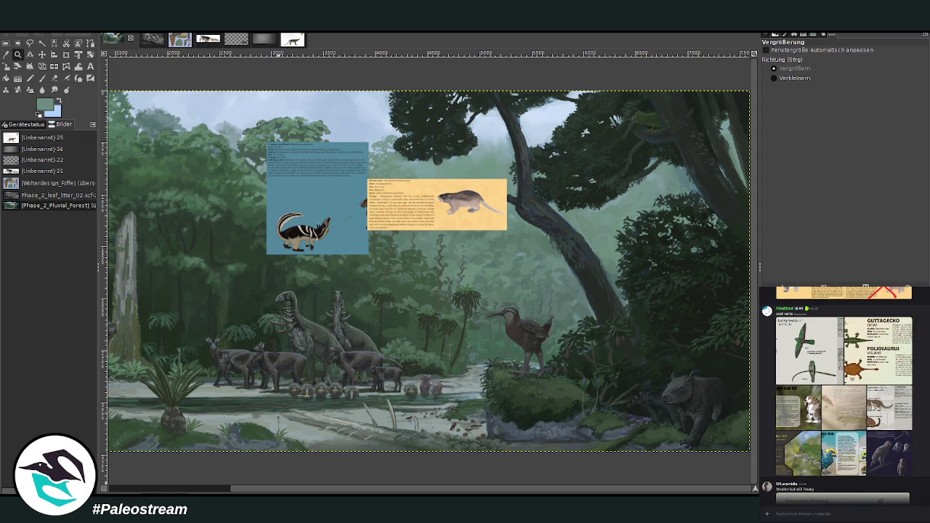
{"action": "scroll", "coordinate": [843, 392], "scroll_direction": "up", "scroll_amount": 2}
{"action": "left_click", "coordinate": [808, 398]}
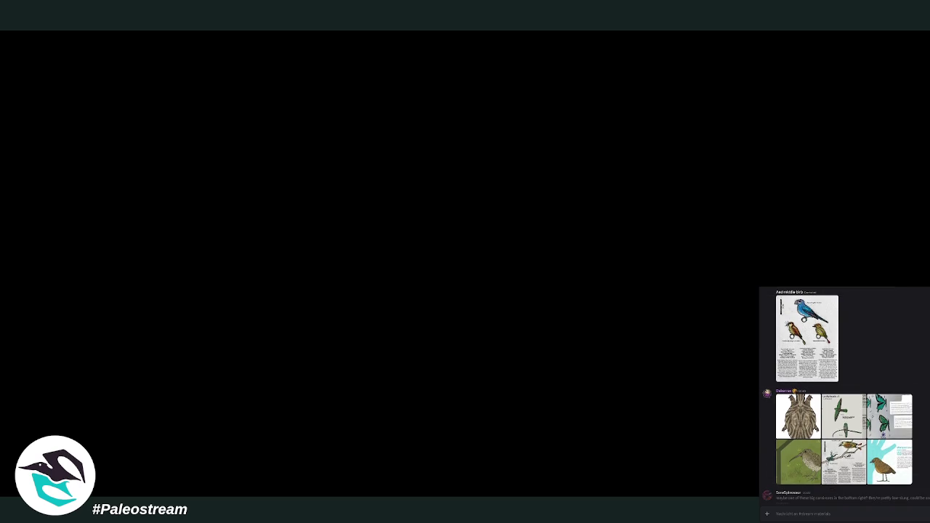
{"action": "left_click", "coordinate": [888, 456]}
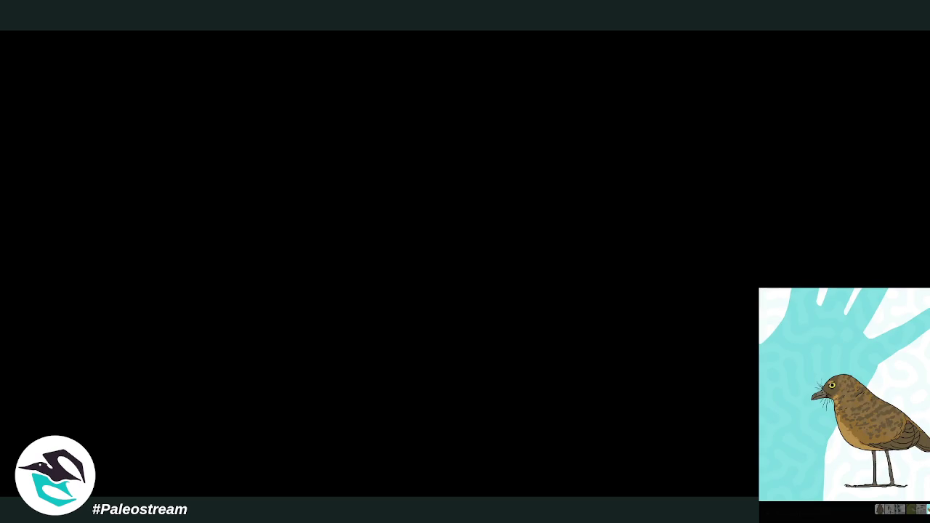
{"action": "key", "text": "Escape"}
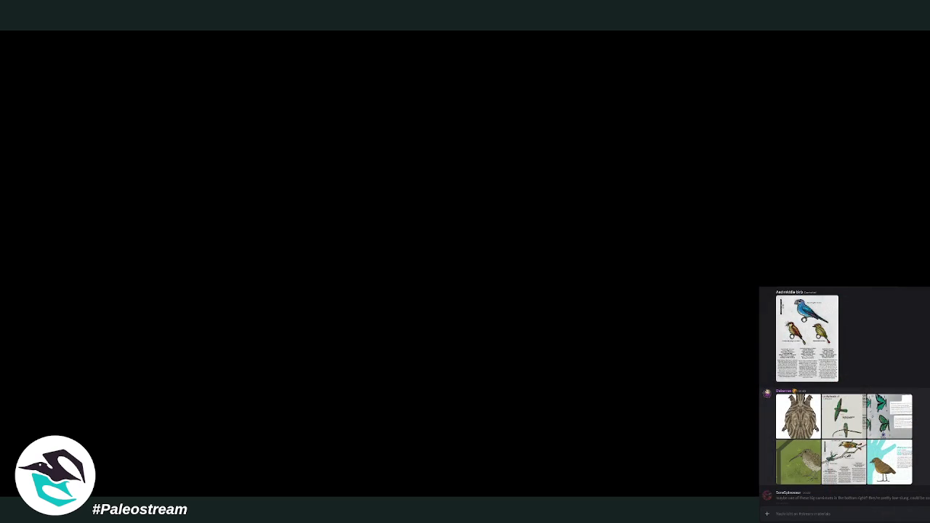
{"action": "left_click", "coordinate": [792, 459]}
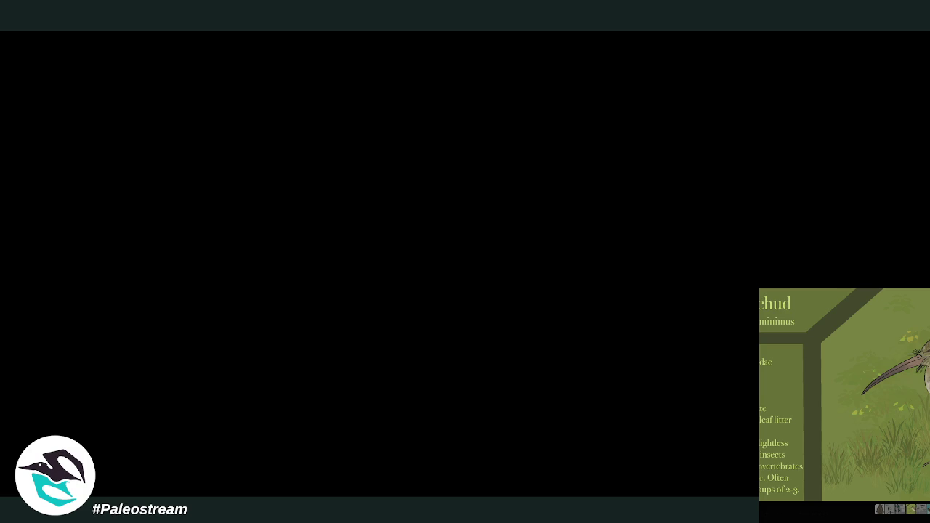
{"action": "key", "text": "Escape"}
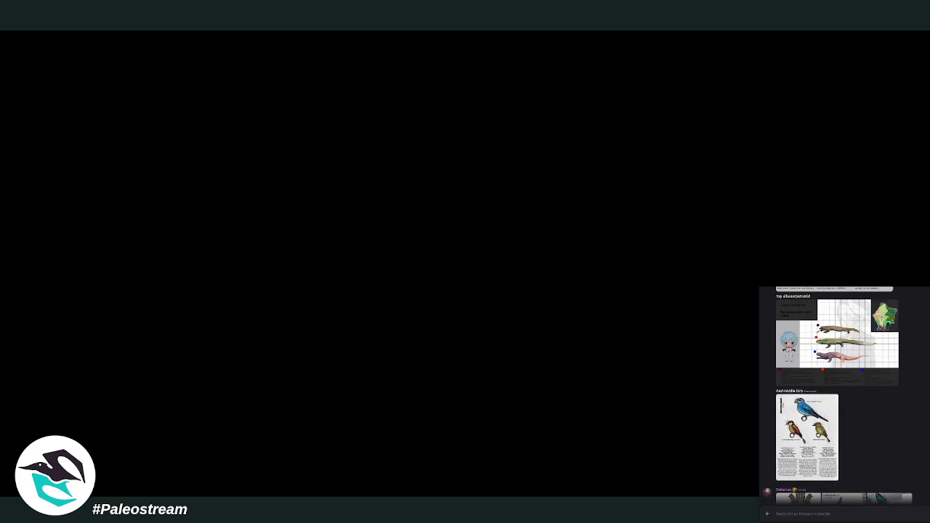
{"action": "scroll", "coordinate": [303, 491], "scroll_direction": "left", "scroll_amount": 5}
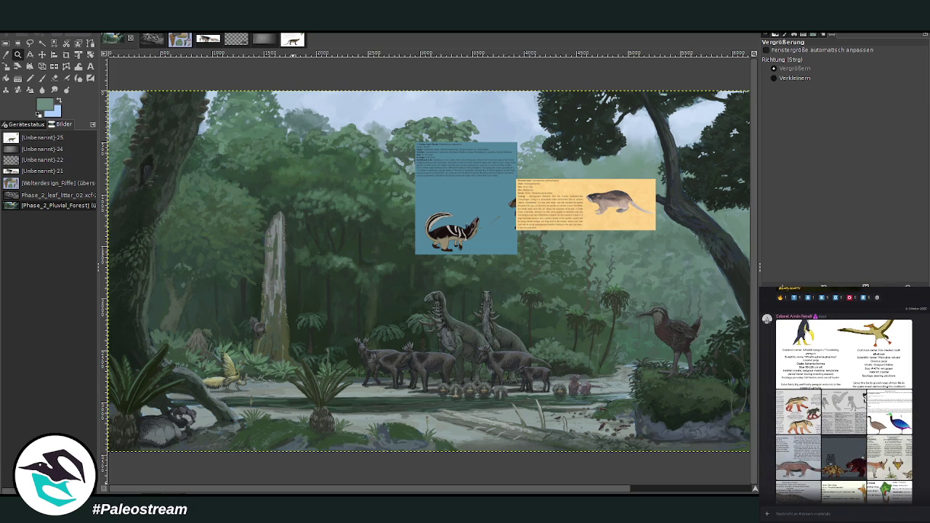
- Copy the Cromaornithids bird picture from the chat and pick GIMP's Crop tool
{"action": "right_click", "coordinate": [888, 438]}
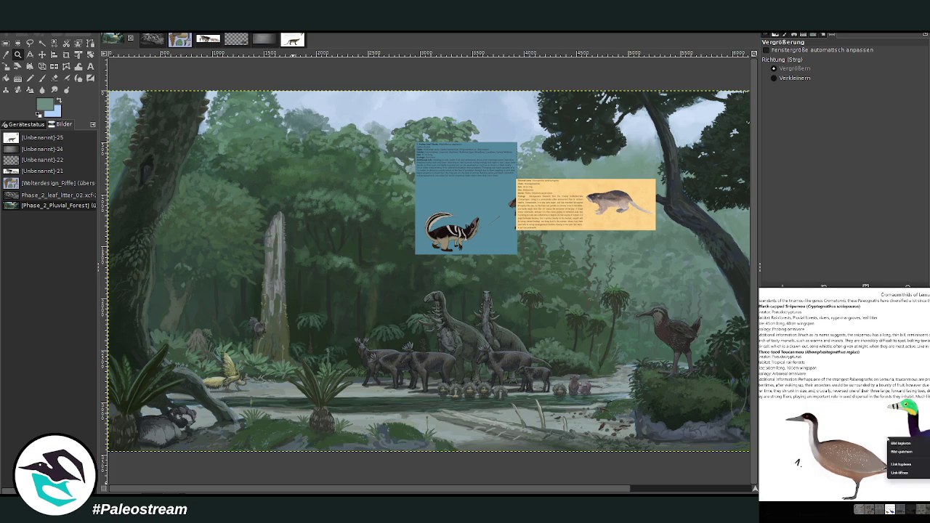
{"action": "left_click", "coordinate": [897, 442]}
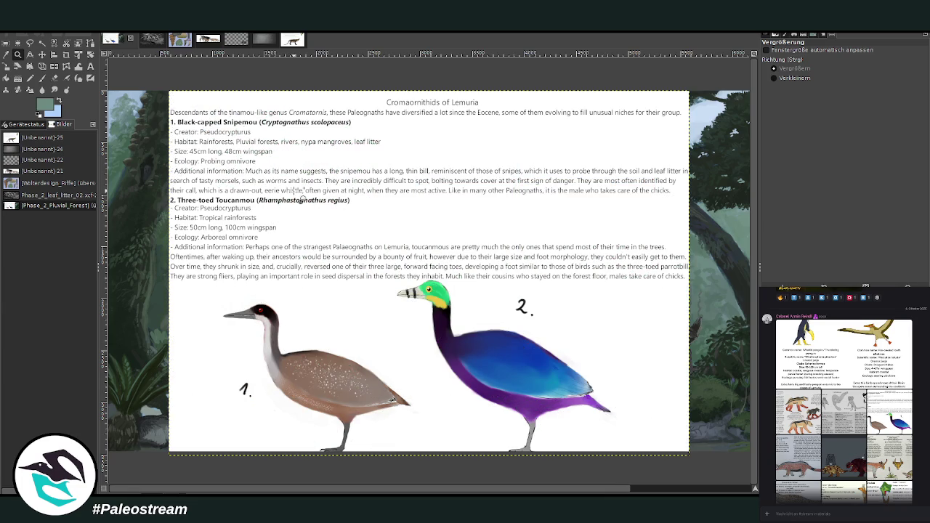
{"action": "left_click", "coordinate": [66, 54]}
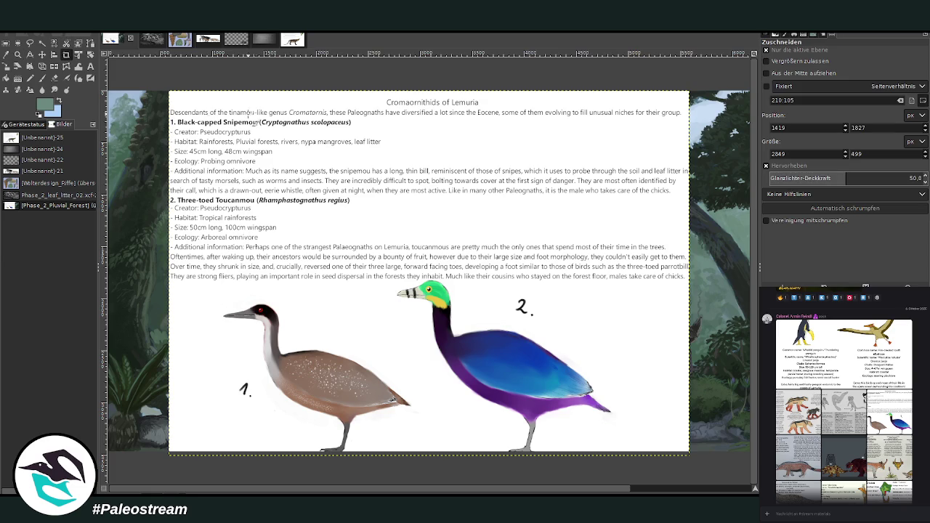
- Crop the info page to bird 1, shrink it to 749×555, and paste the frog card
{"action": "mouse_move", "coordinate": [210, 300]}
{"action": "left_mouse_down"}
{"action": "mouse_move", "coordinate": [341, 428]}
{"action": "mouse_move", "coordinate": [421, 455]}
{"action": "left_mouse_up"}
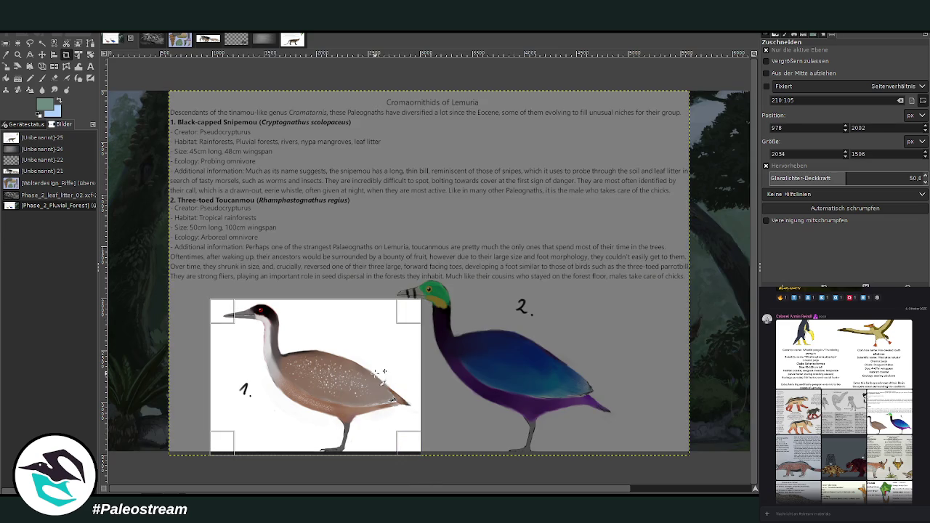
{"action": "left_click", "coordinate": [332, 372]}
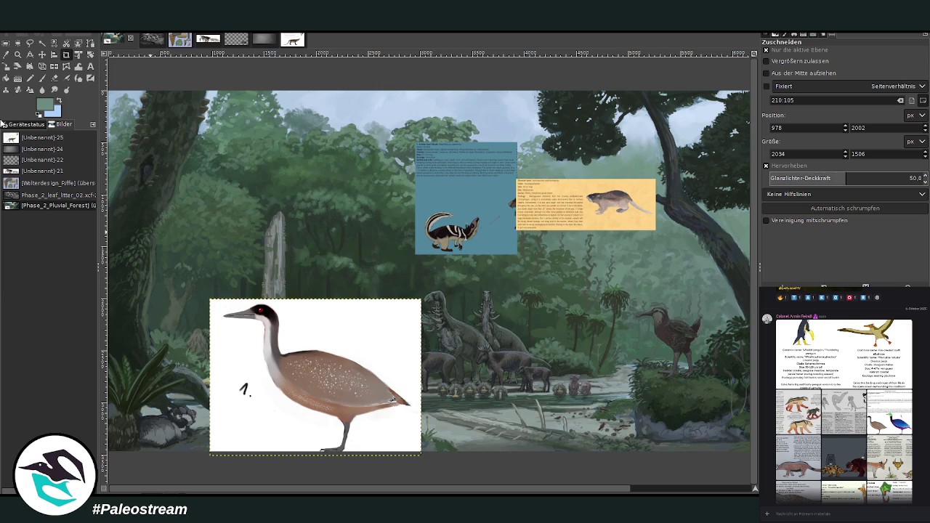
{"action": "left_click", "coordinate": [6, 66]}
{"action": "left_click", "coordinate": [374, 367]}
{"action": "mouse_move", "coordinate": [381, 407]}
{"action": "left_mouse_down"}
{"action": "mouse_move", "coordinate": [305, 369]}
{"action": "mouse_move", "coordinate": [405, 330]}
{"action": "left_mouse_up"}
{"action": "left_click", "coordinate": [717, 125]}
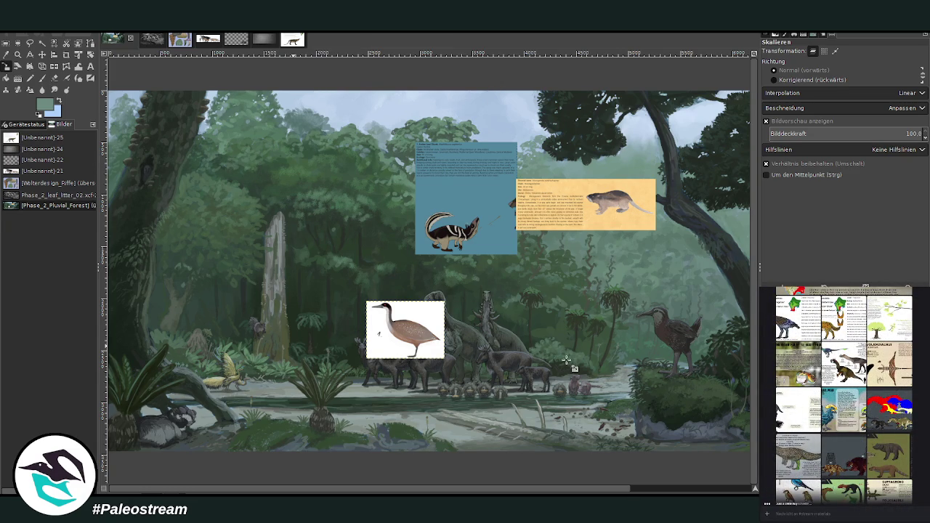
{"action": "key", "text": "ctrl+v"}
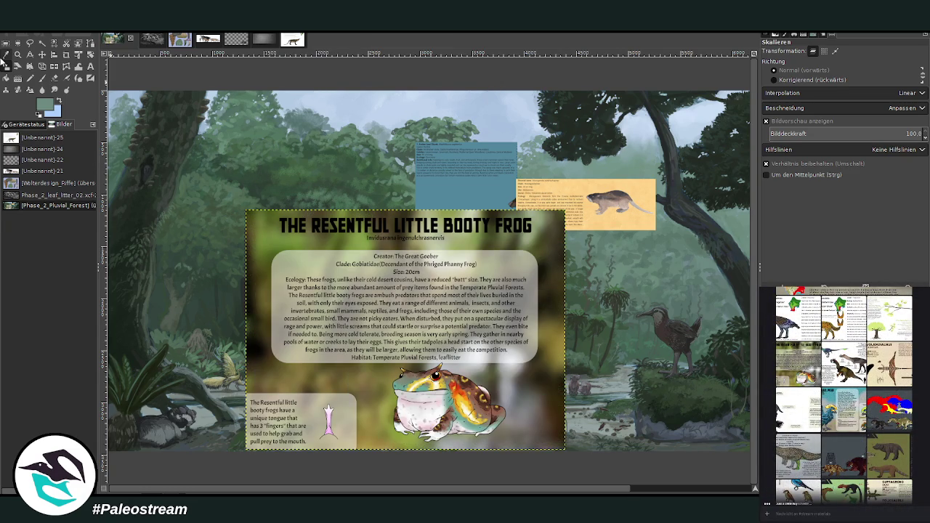
- Shrink the pasted frog info card and place it in the scene's upper left
{"action": "left_click", "coordinate": [477, 389]}
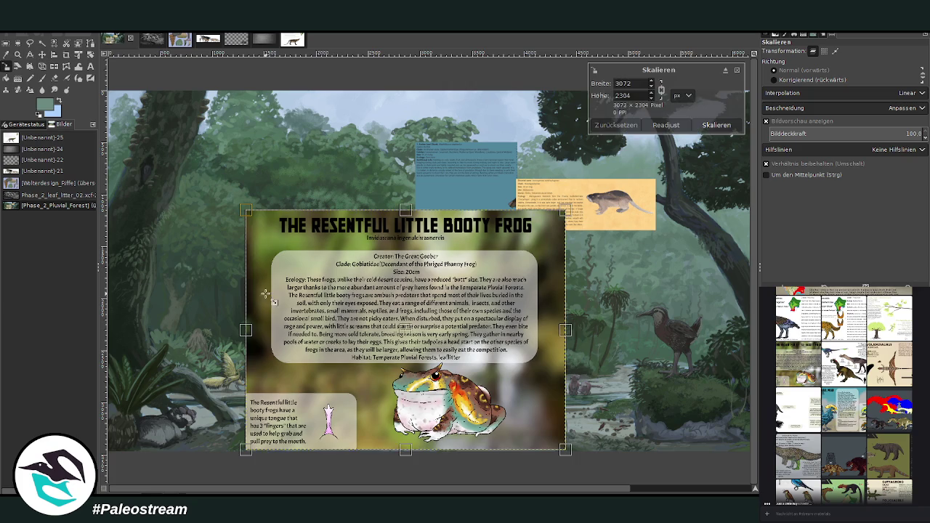
{"action": "left_click_drag", "start_coordinate": [564, 449], "coordinate": [464, 374]}
{"action": "left_click_drag", "start_coordinate": [371, 305], "coordinate": [316, 167]}
{"action": "left_click", "coordinate": [709, 132]}
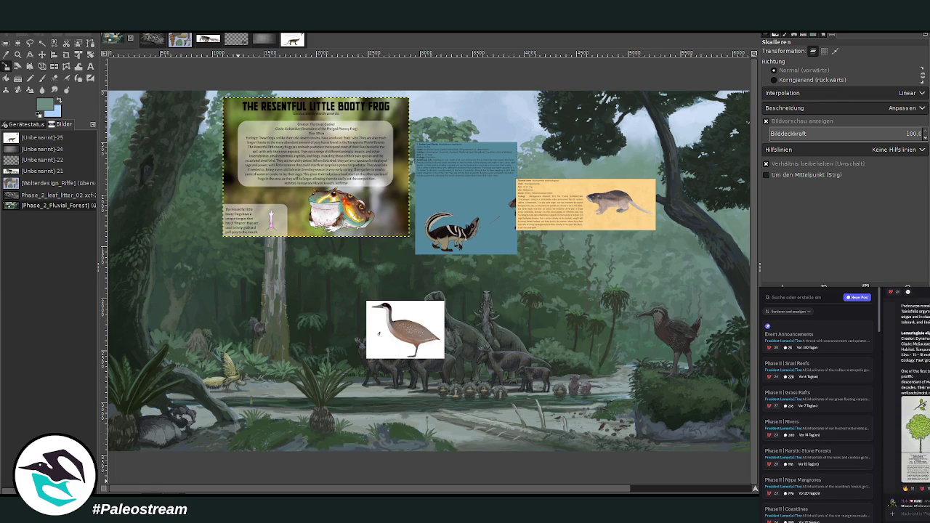
{"action": "scroll", "coordinate": [917, 407], "scroll_direction": "down", "scroll_amount": 5}
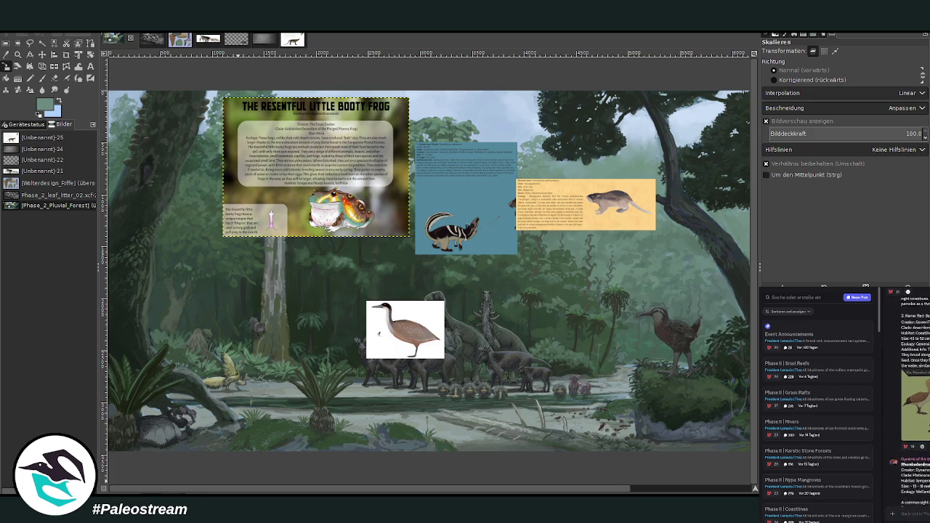
- Enlarge a bird post and then the Hummingbirds image in the Discord chat
{"action": "left_click", "coordinate": [920, 426]}
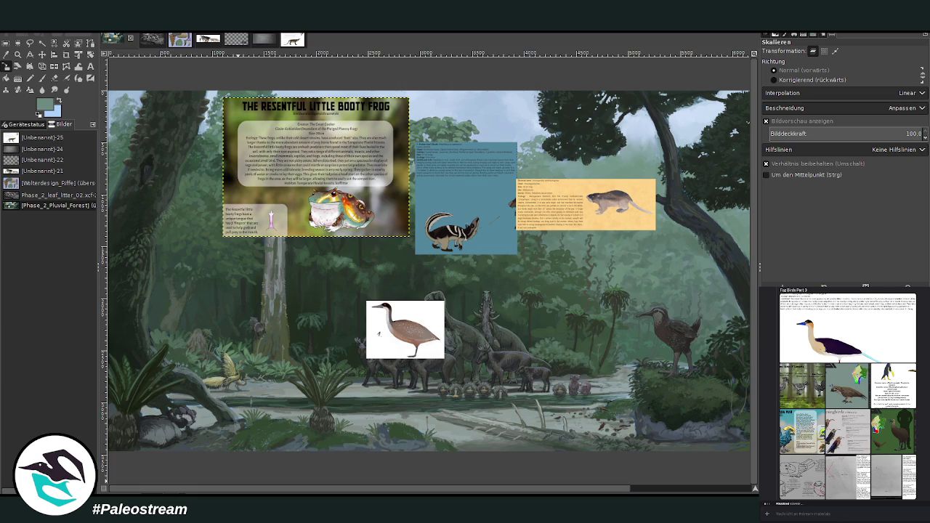
{"action": "left_click", "coordinate": [858, 433]}
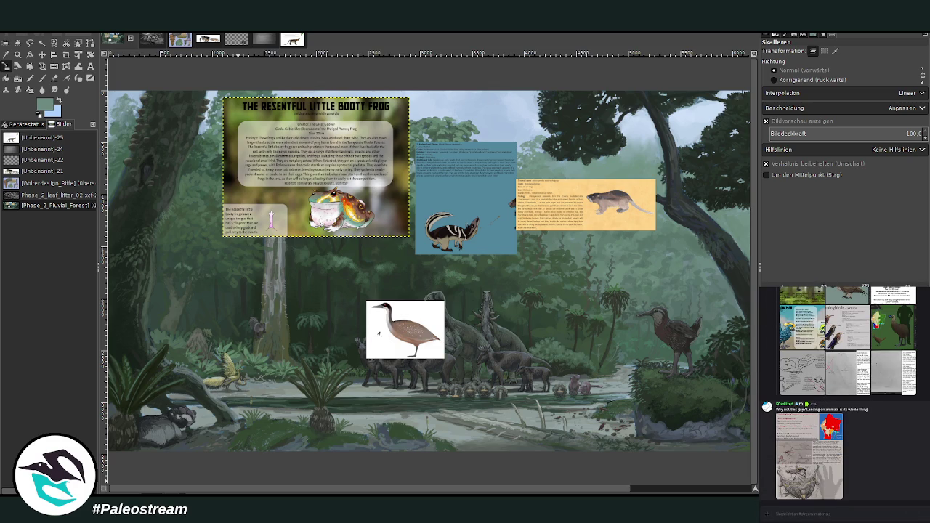
- Send the chat reply 'best in the next o', then view the pencil sketches of birds 2 and 3
{"action": "type", "text": "best"}
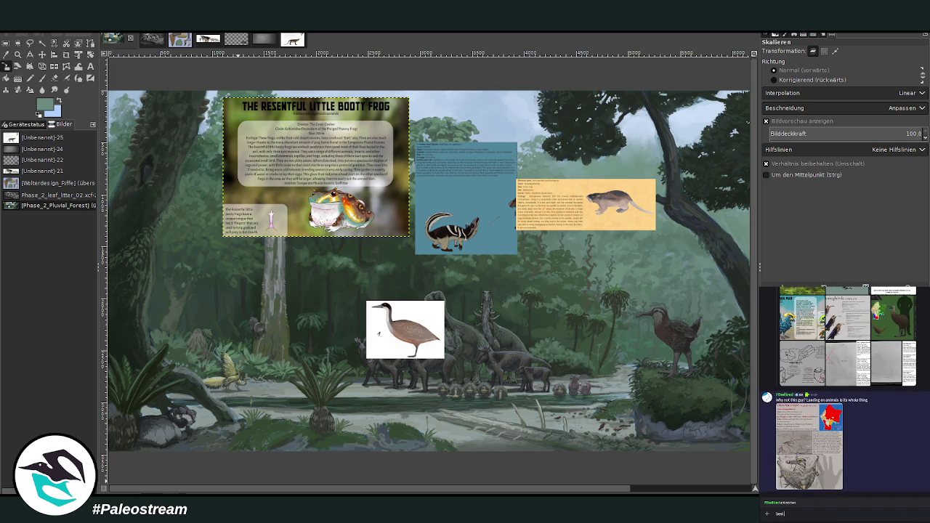
{"action": "type", "text": " in the next o"}
{"action": "key", "text": "Return"}
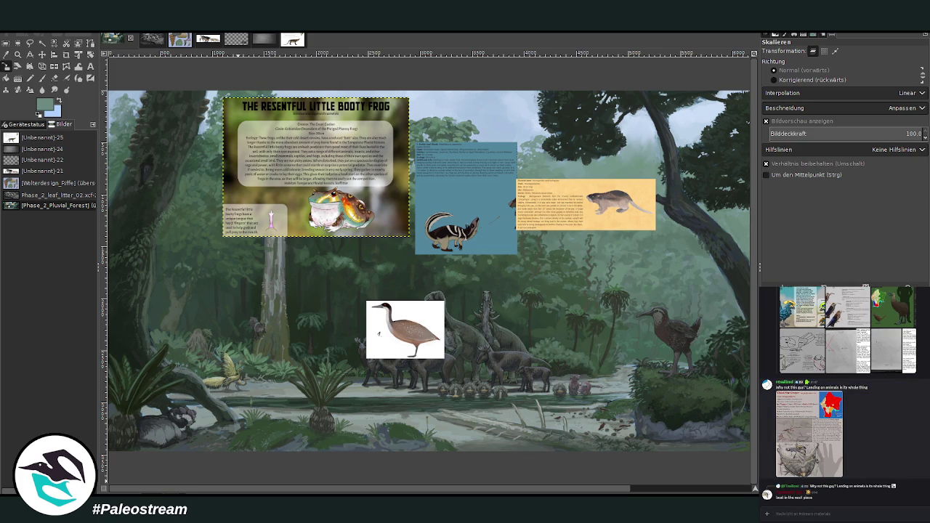
{"action": "scroll", "coordinate": [844, 395], "scroll_direction": "up", "scroll_amount": 2}
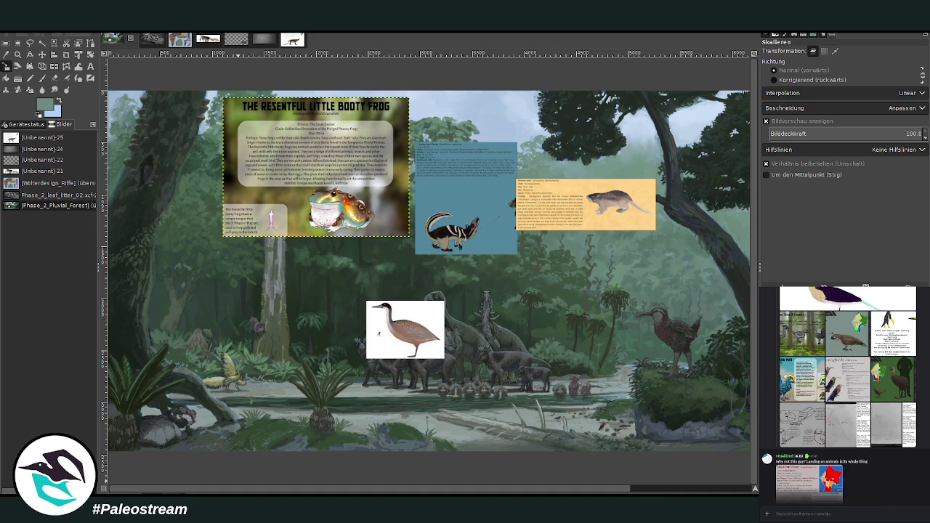
{"action": "left_click", "coordinate": [885, 435]}
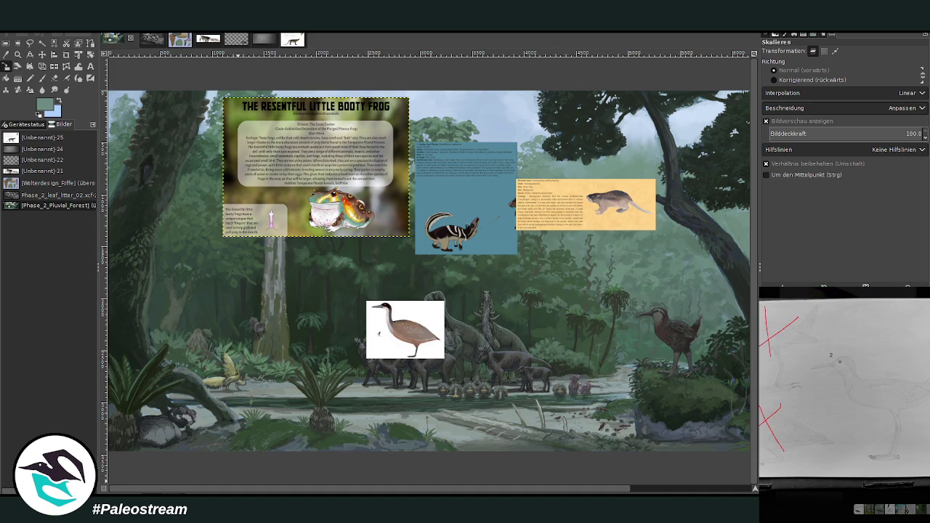
{"action": "key", "text": "Escape"}
{"action": "left_click", "coordinate": [850, 425]}
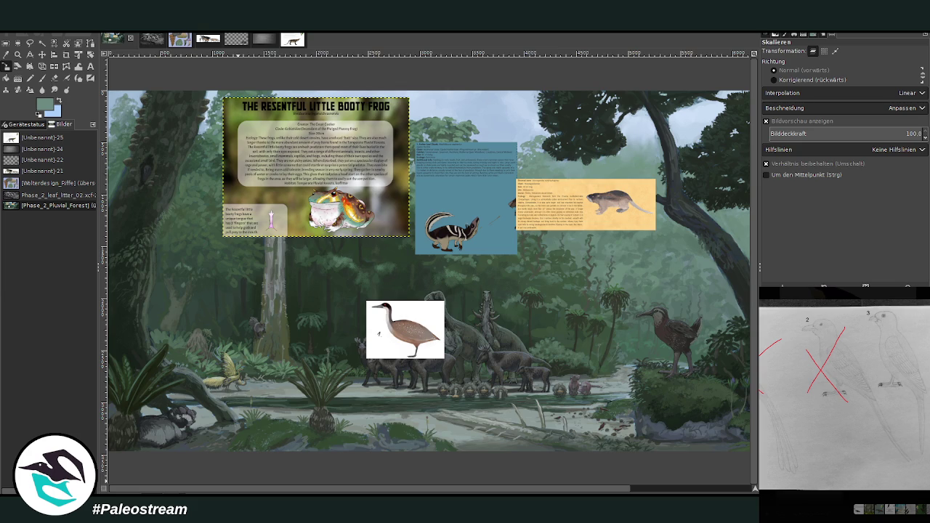
{"action": "key", "text": "Escape"}
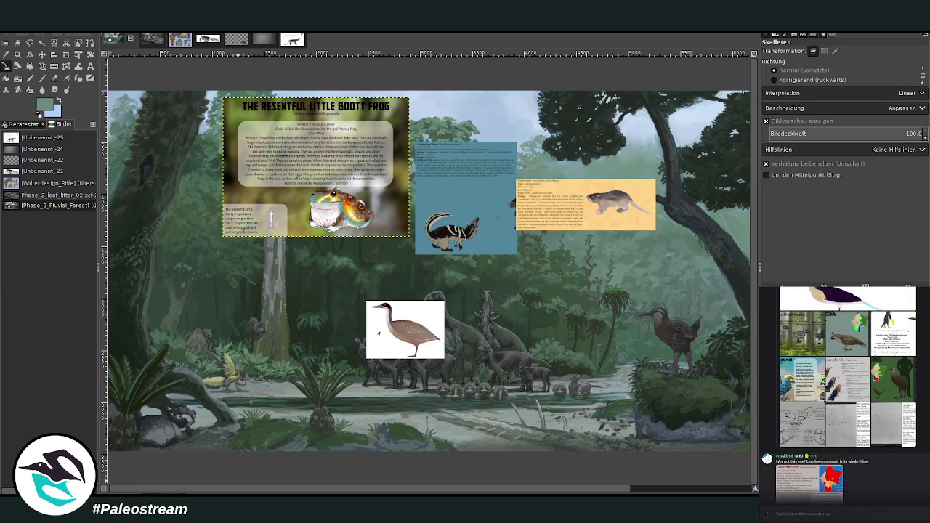
{"action": "scroll", "coordinate": [845, 394], "scroll_direction": "up", "scroll_amount": 1}
{"action": "left_click", "coordinate": [855, 468]}
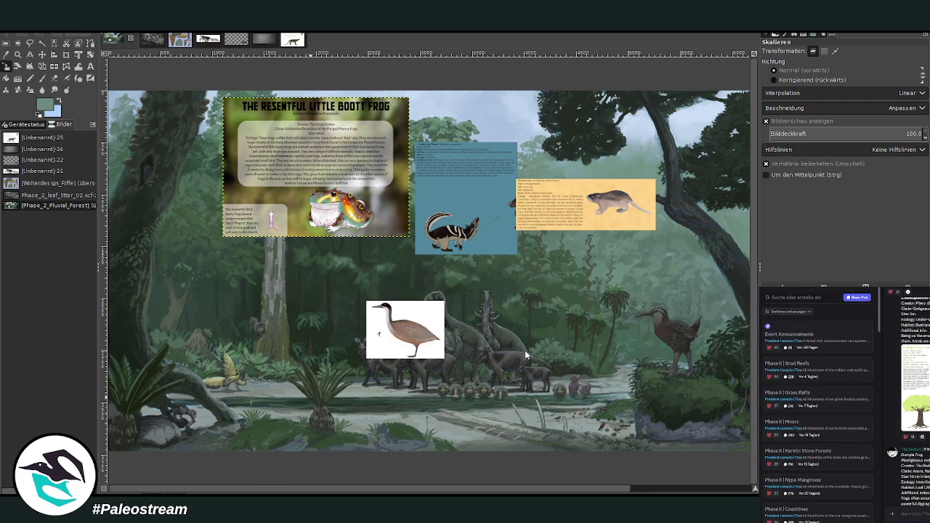
- Paste the ginkgo plant page and crop it down to just the leafy-branch sketch
{"action": "key", "text": "ctrl+v"}
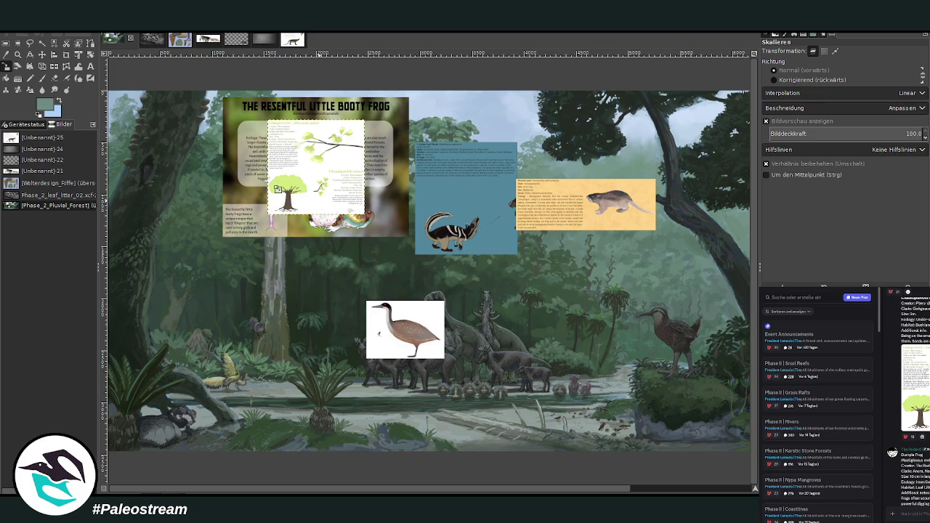
{"action": "left_click", "coordinate": [66, 55]}
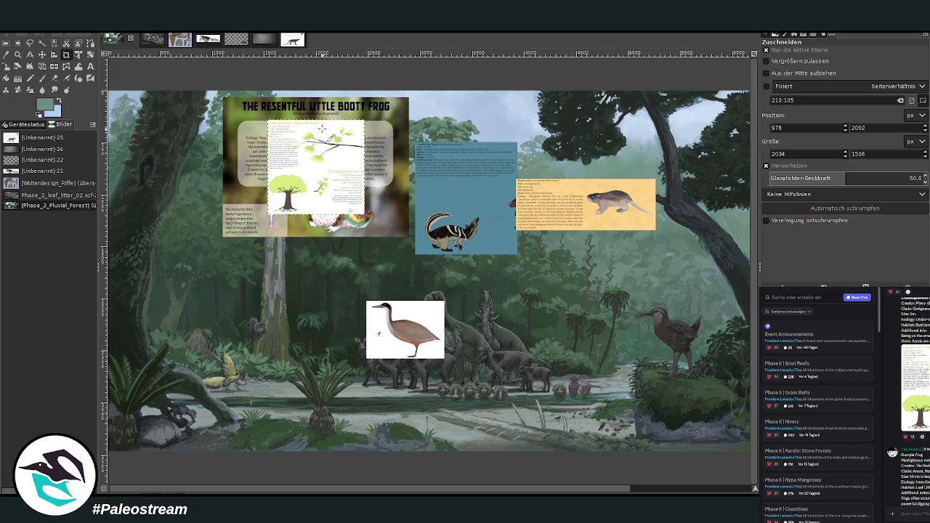
{"action": "left_click_drag", "start_coordinate": [325, 125], "coordinate": [354, 161]}
{"action": "left_click_drag", "start_coordinate": [307, 114], "coordinate": [354, 170]}
{"action": "mouse_move", "coordinate": [325, 122]}
{"action": "left_mouse_down"}
{"action": "mouse_move", "coordinate": [359, 165]}
{"action": "mouse_move", "coordinate": [350, 159]}
{"action": "mouse_move", "coordinate": [338, 364]}
{"action": "left_mouse_up"}
{"action": "key", "text": "Return"}
{"action": "left_click", "coordinate": [42, 54]}
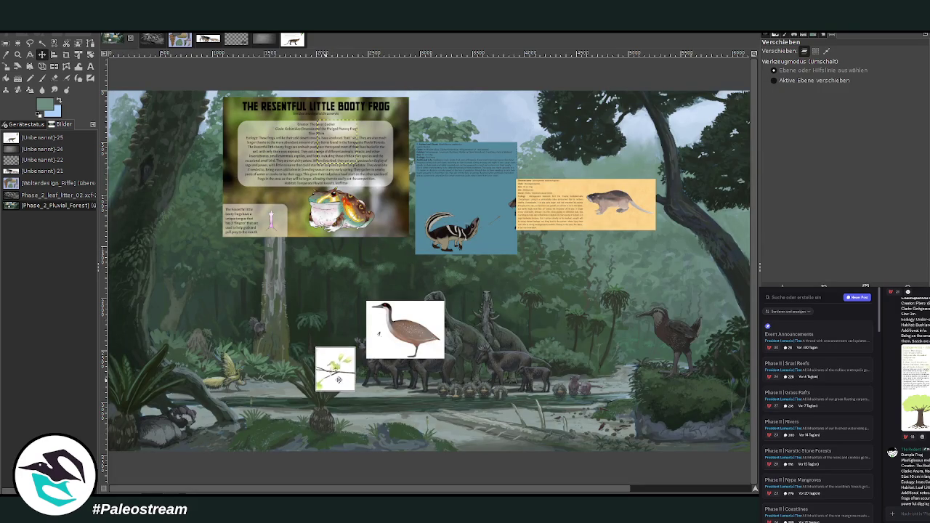